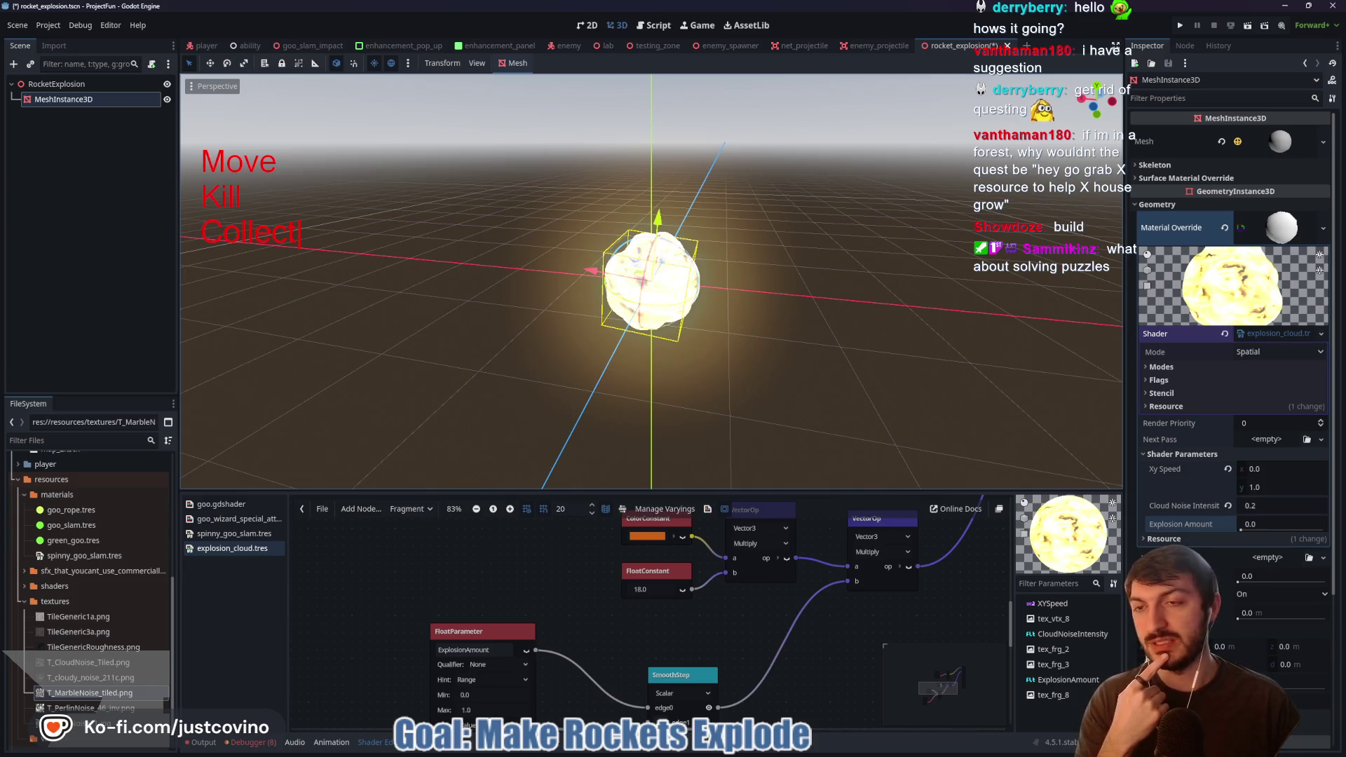
- Add 'Puzzle' on a new line under Collect in the red on-screen notes
key(Return)
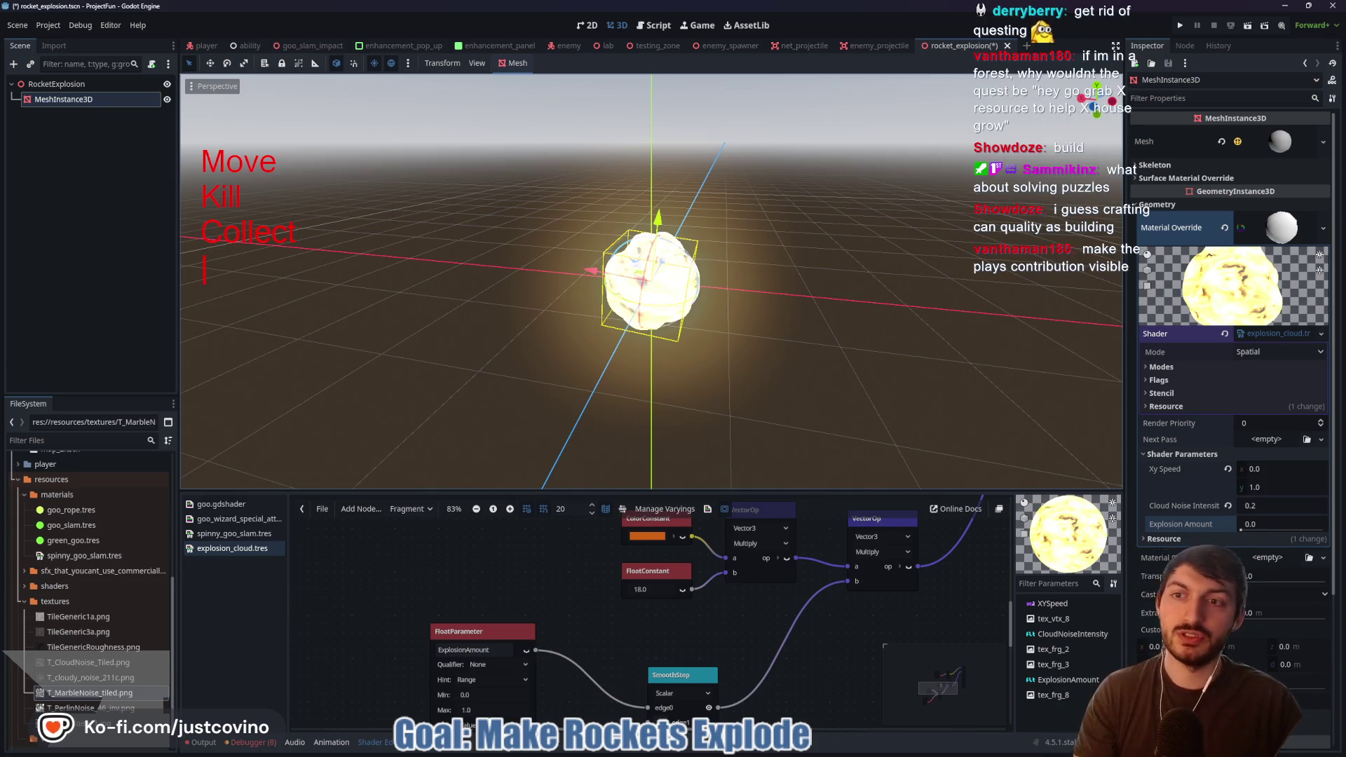
text(Puzzle)
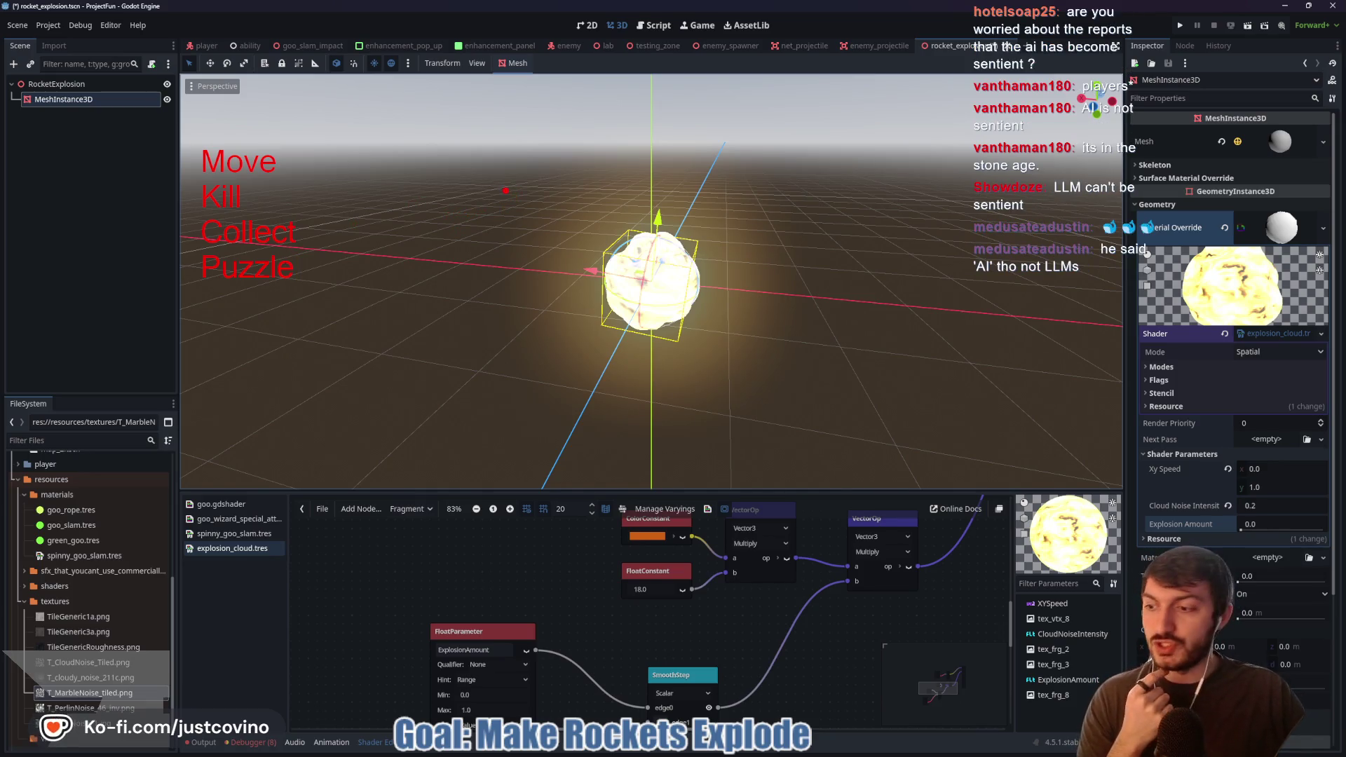
- Sketch a red rectangle, two L-shapes and boxes over the scene
mouse_move(490, 141)
mouse_down()
mouse_move(687, 199)
mouse_move(454, 155)
mouse_move(628, 155)
mouse_move(665, 176)
mouse_move(652, 160)
mouse_move(610, 179)
mouse_up()
key(ctrl+z)
drag(775, 204, 858, 263)
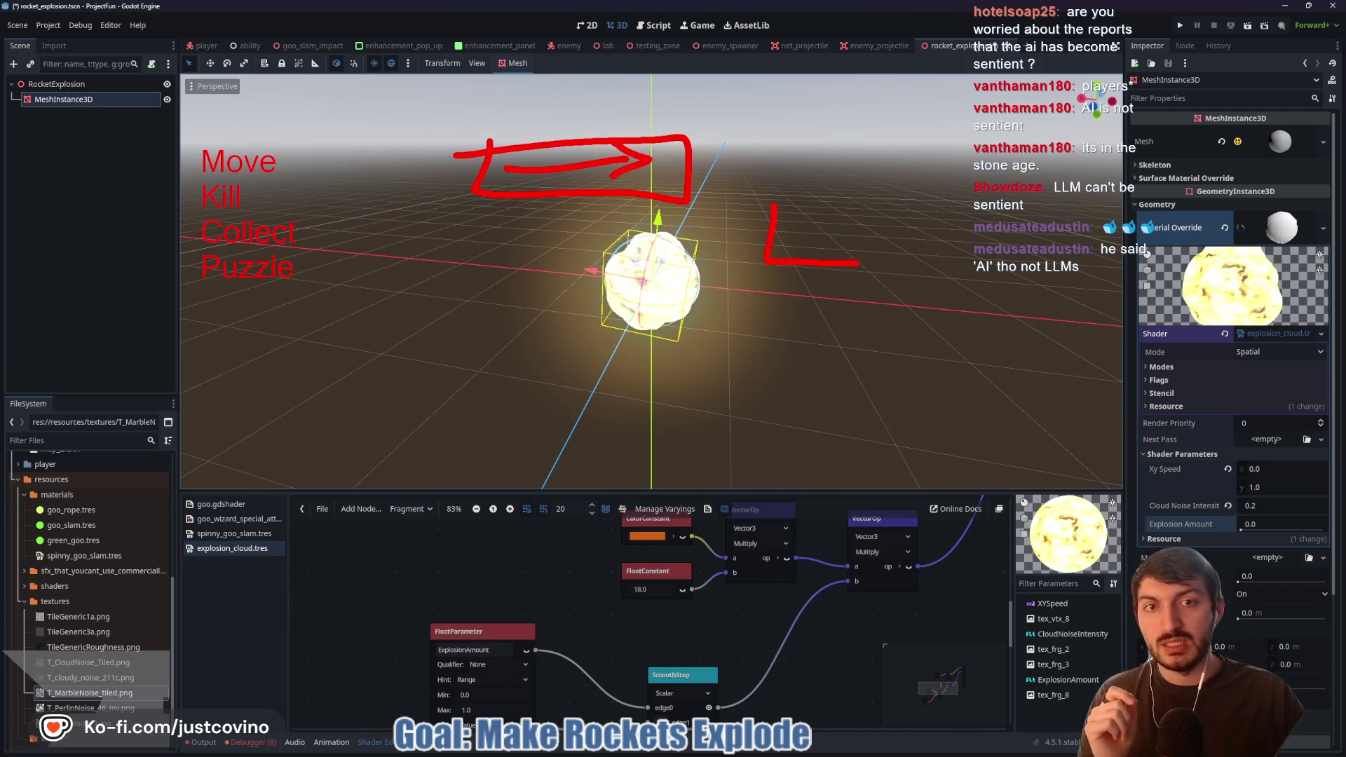
drag(923, 211, 972, 265)
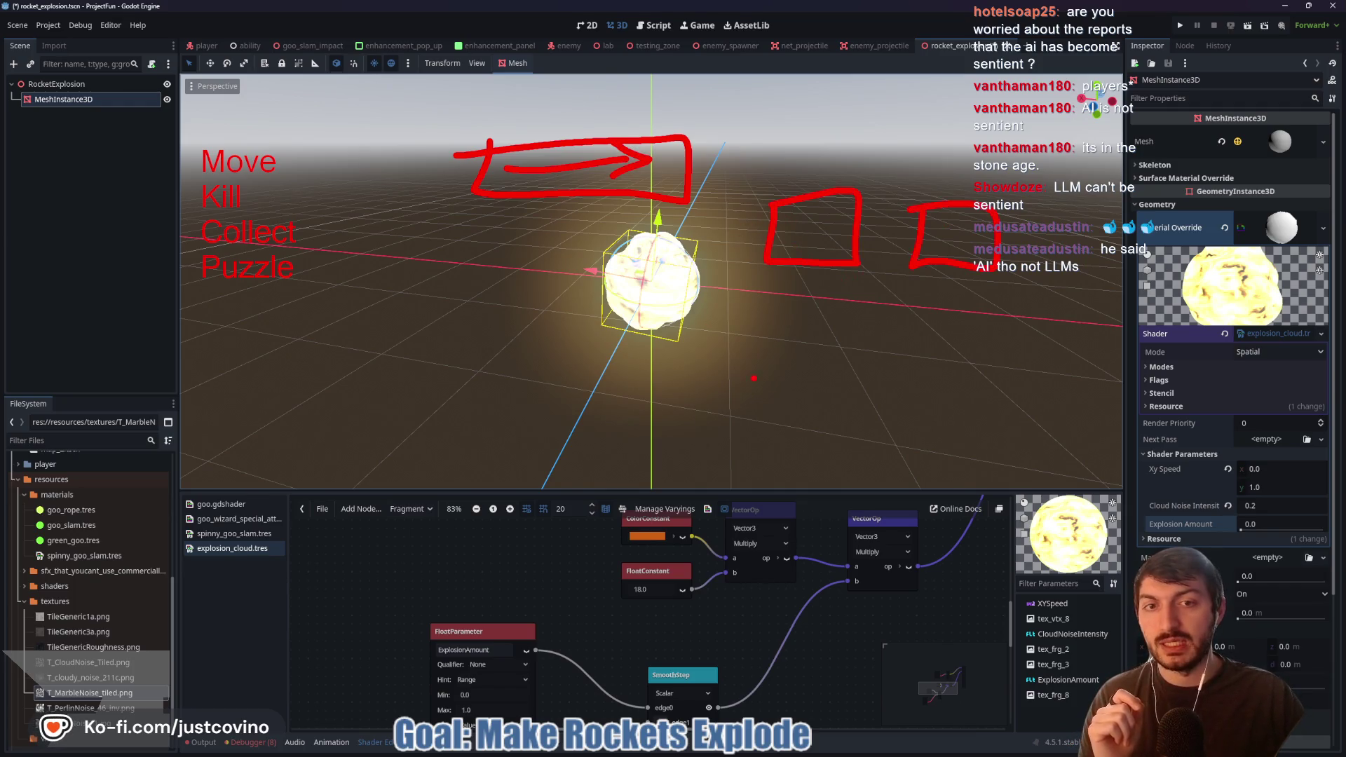
mouse_move(754, 379)
mouse_down()
mouse_move(905, 480)
mouse_move(762, 354)
mouse_move(900, 345)
mouse_up()
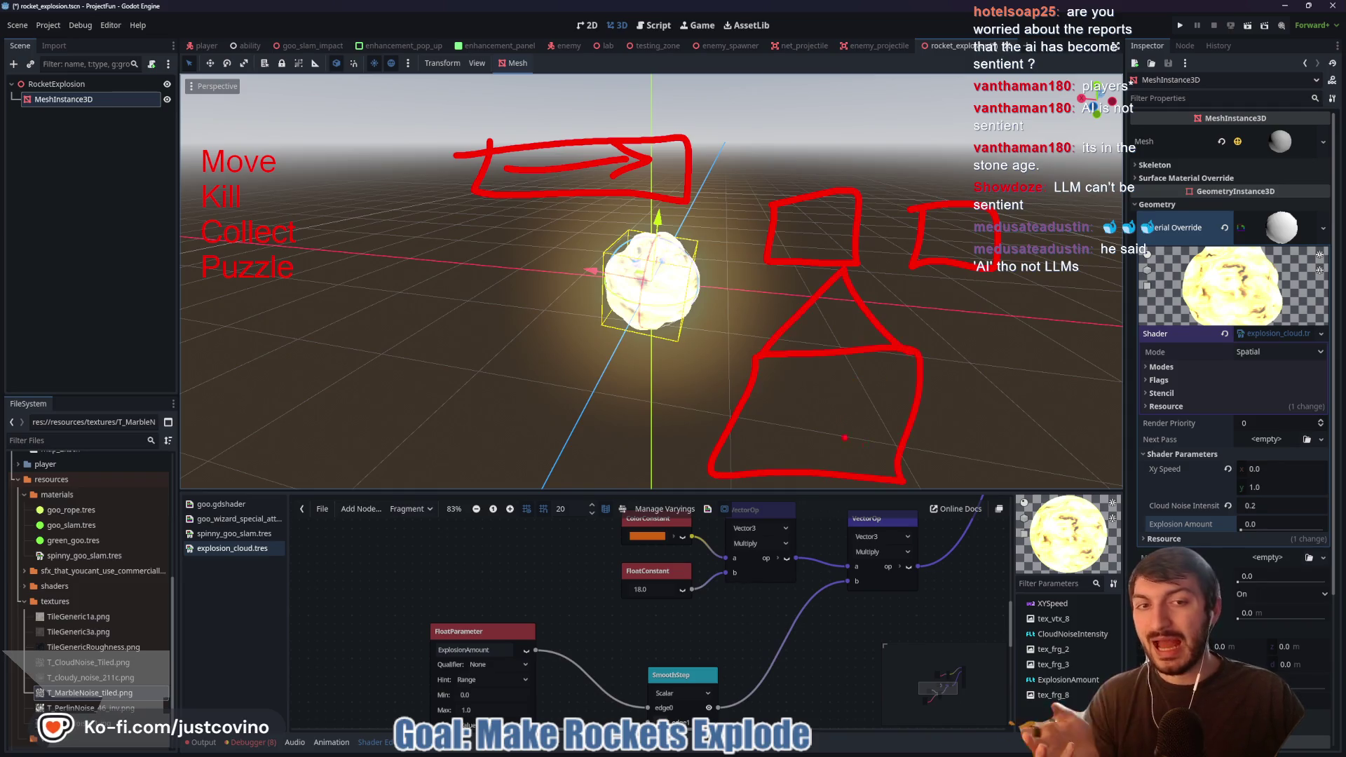
mouse_move(955, 407)
mouse_down()
mouse_move(1007, 454)
mouse_move(957, 406)
mouse_up()
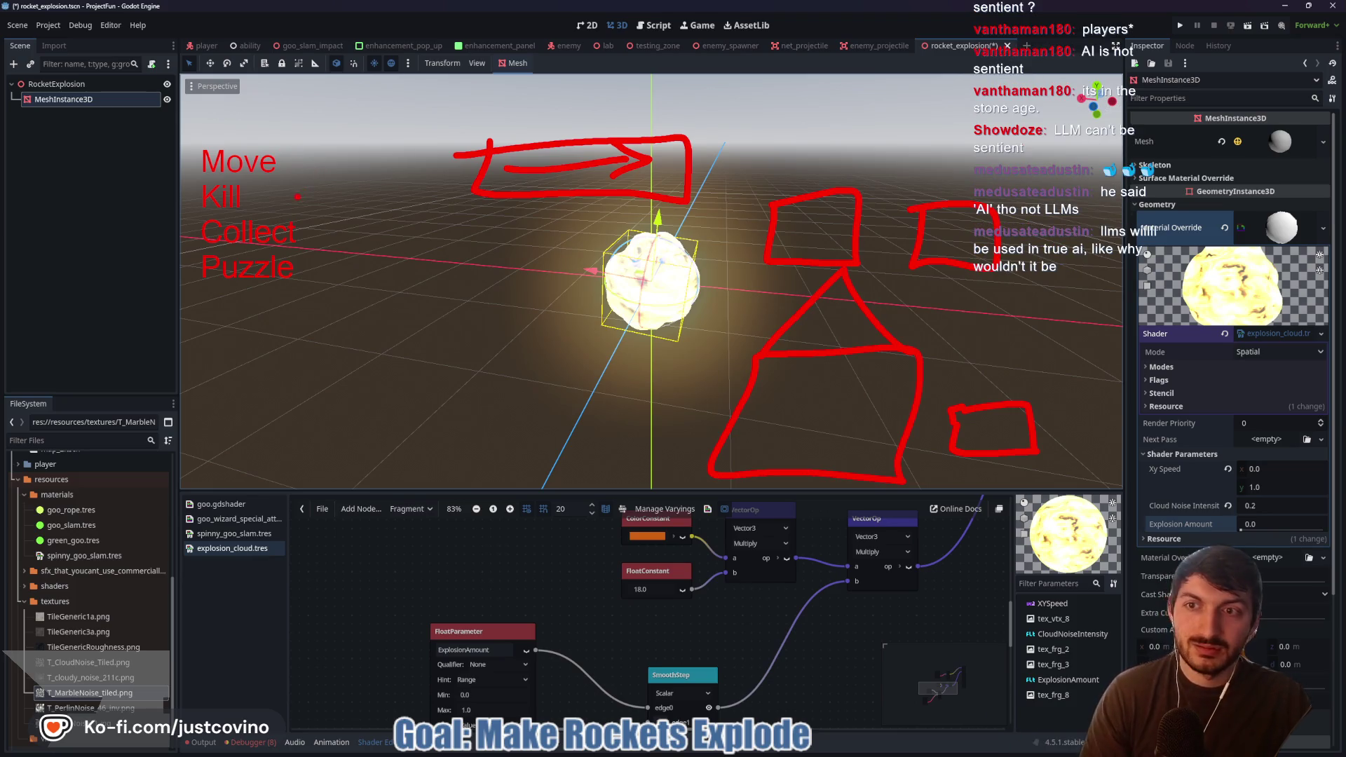
- Draw arrows at Kill and Collect, undo some strokes, and box in the goal list
drag(298, 197, 361, 201)
drag(522, 205, 603, 199)
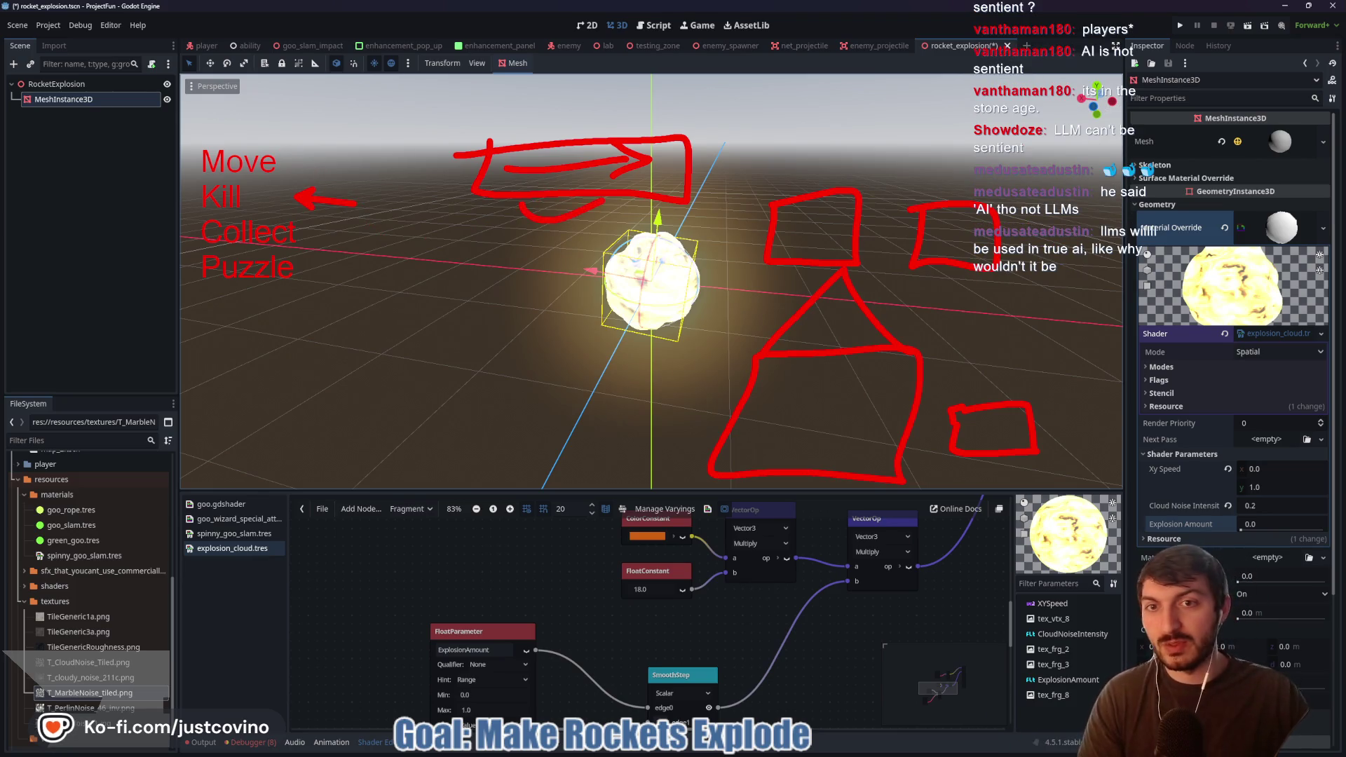
drag(330, 233, 423, 219)
drag(547, 226, 596, 216)
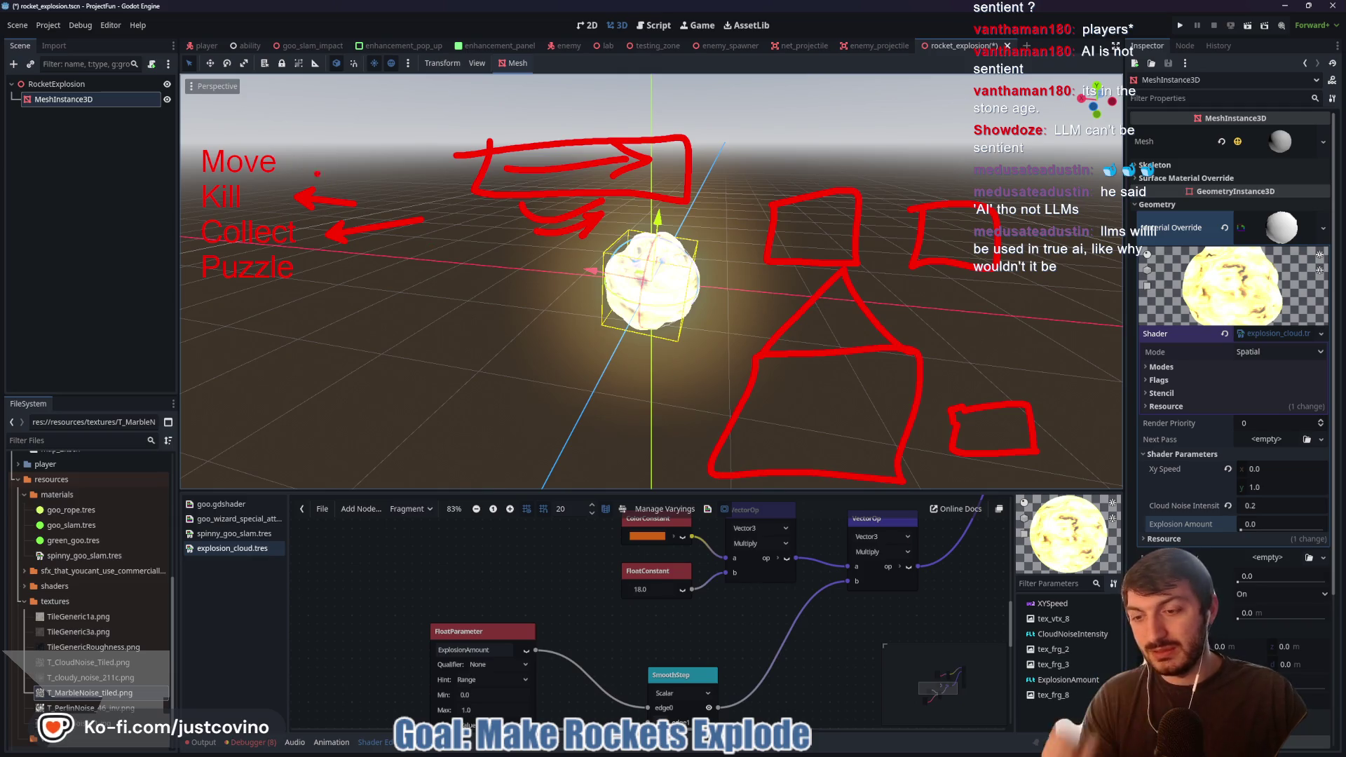
key(ctrl+z)
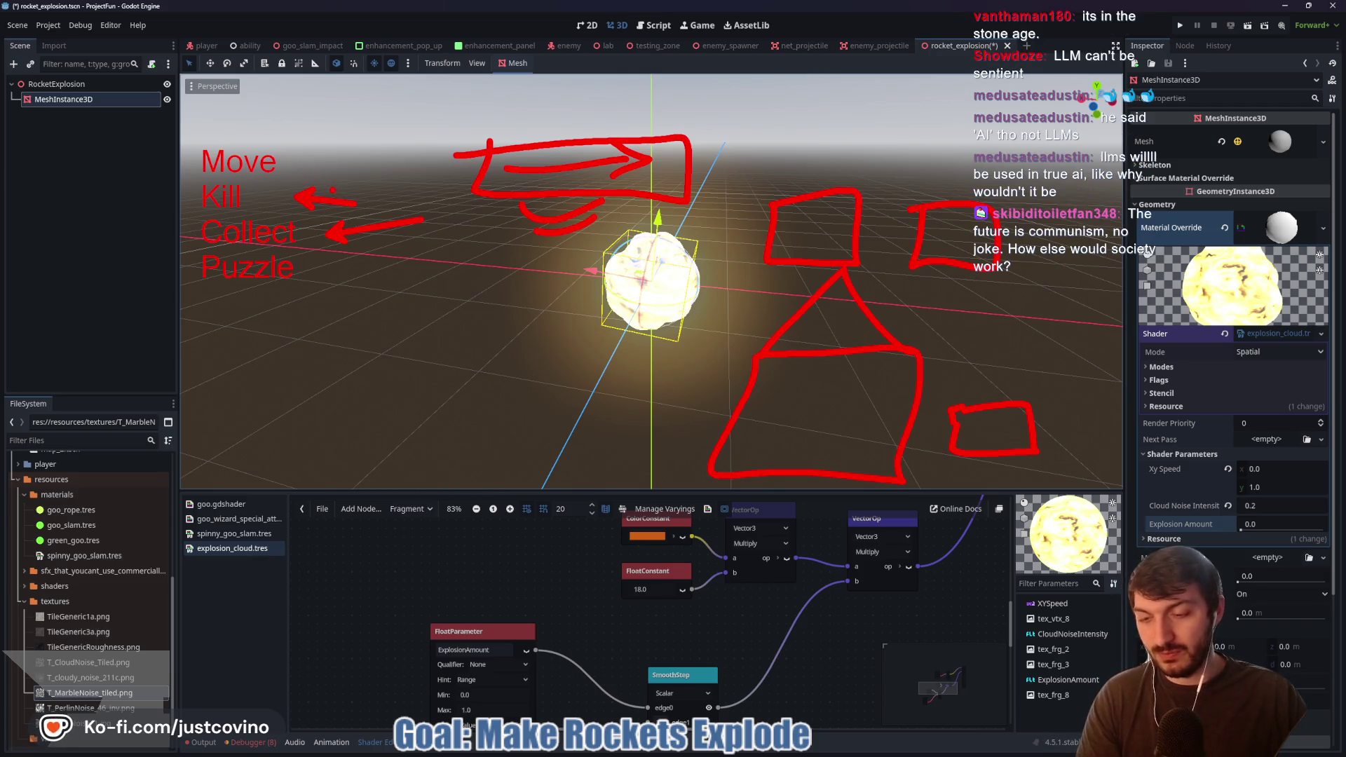
key(ctrl+z)
key(ctrl+z)
key(ctrl+z)
mouse_move(277, 130)
mouse_down()
mouse_move(237, 126)
mouse_move(190, 236)
mouse_move(280, 302)
mouse_move(312, 145)
mouse_move(302, 128)
mouse_move(251, 137)
mouse_up()
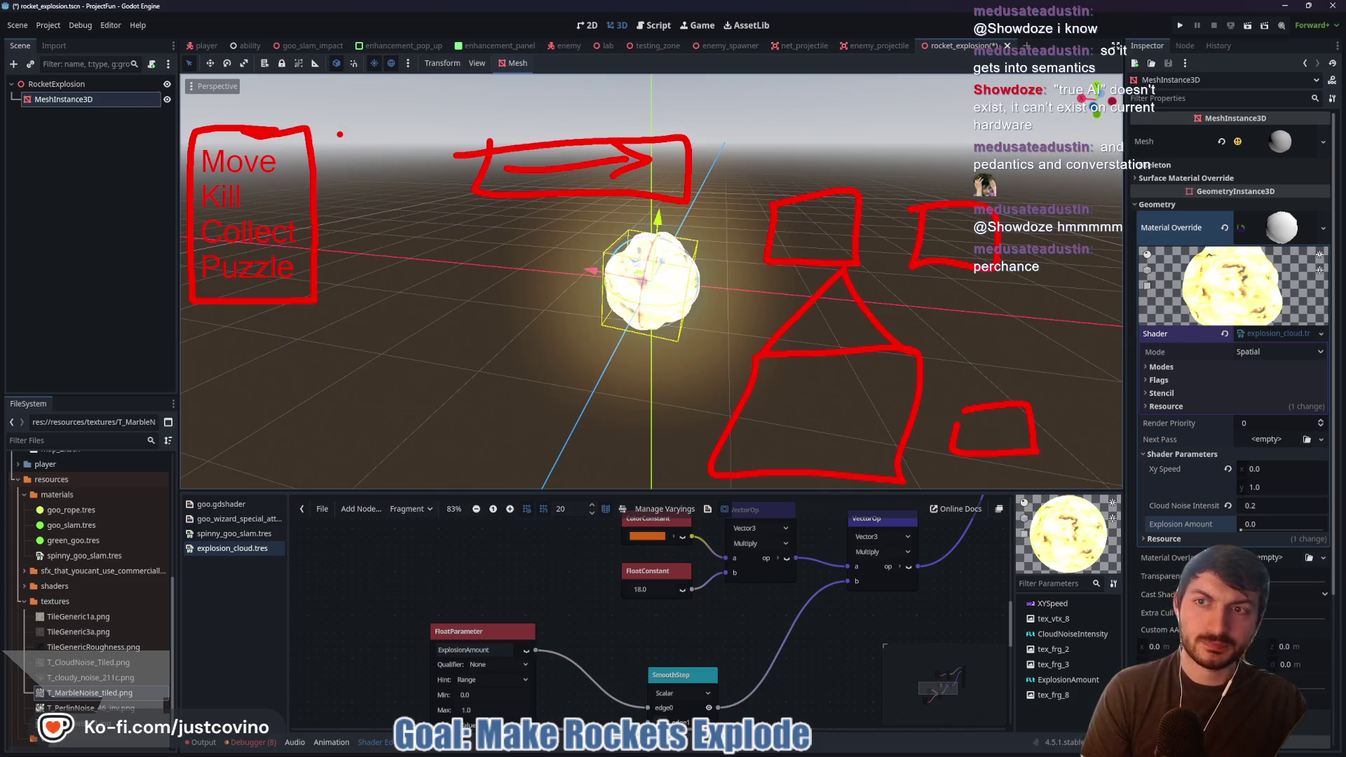
- Draw a brace beside the goal list, then clear all red sketches
drag(330, 132, 360, 161)
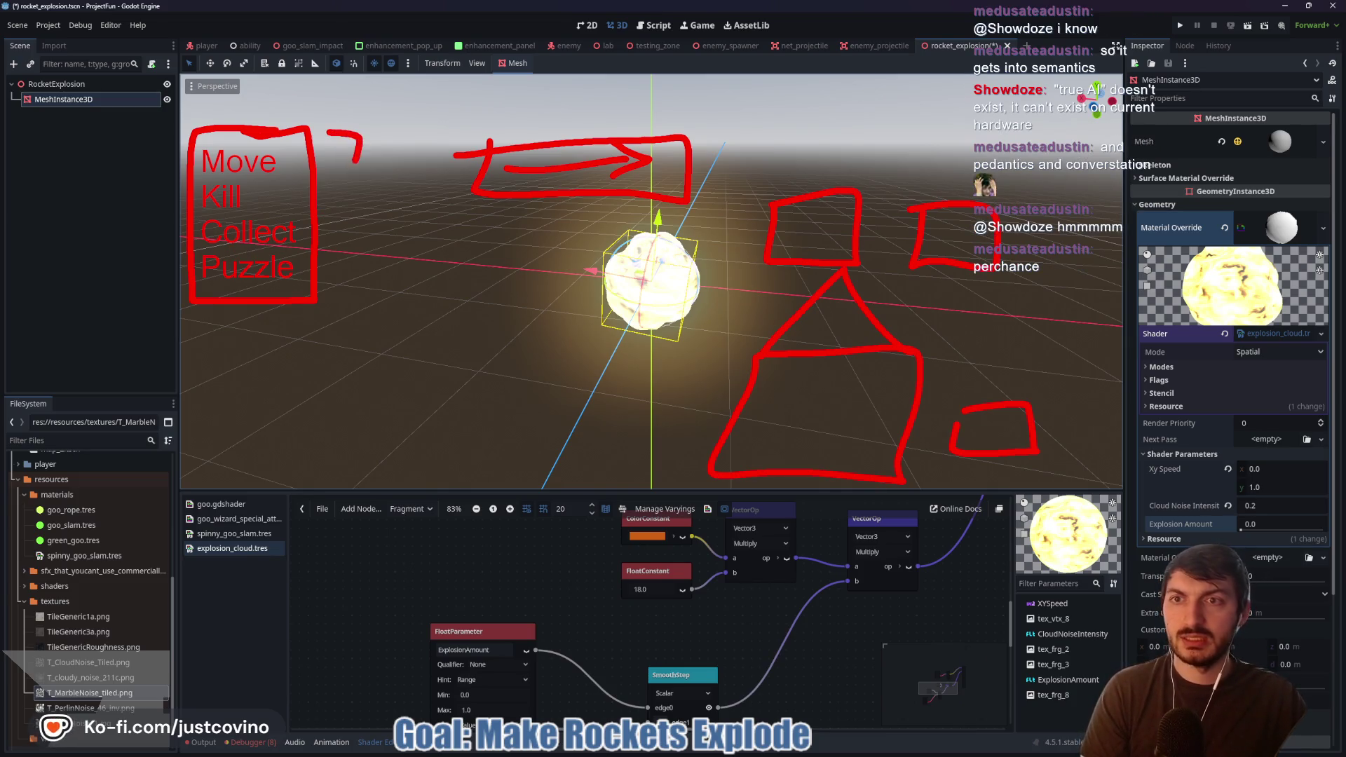
drag(370, 241, 342, 260)
click(364, 266)
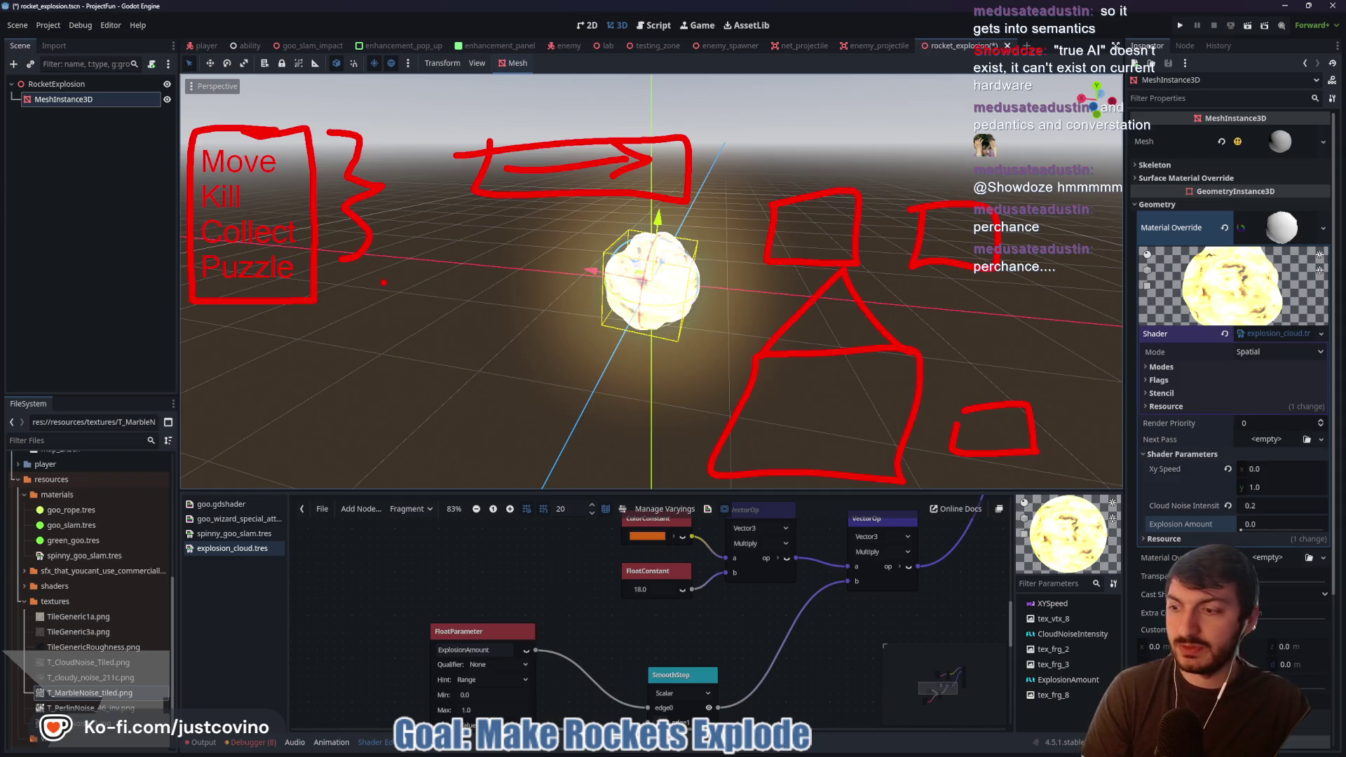
key(Escape)
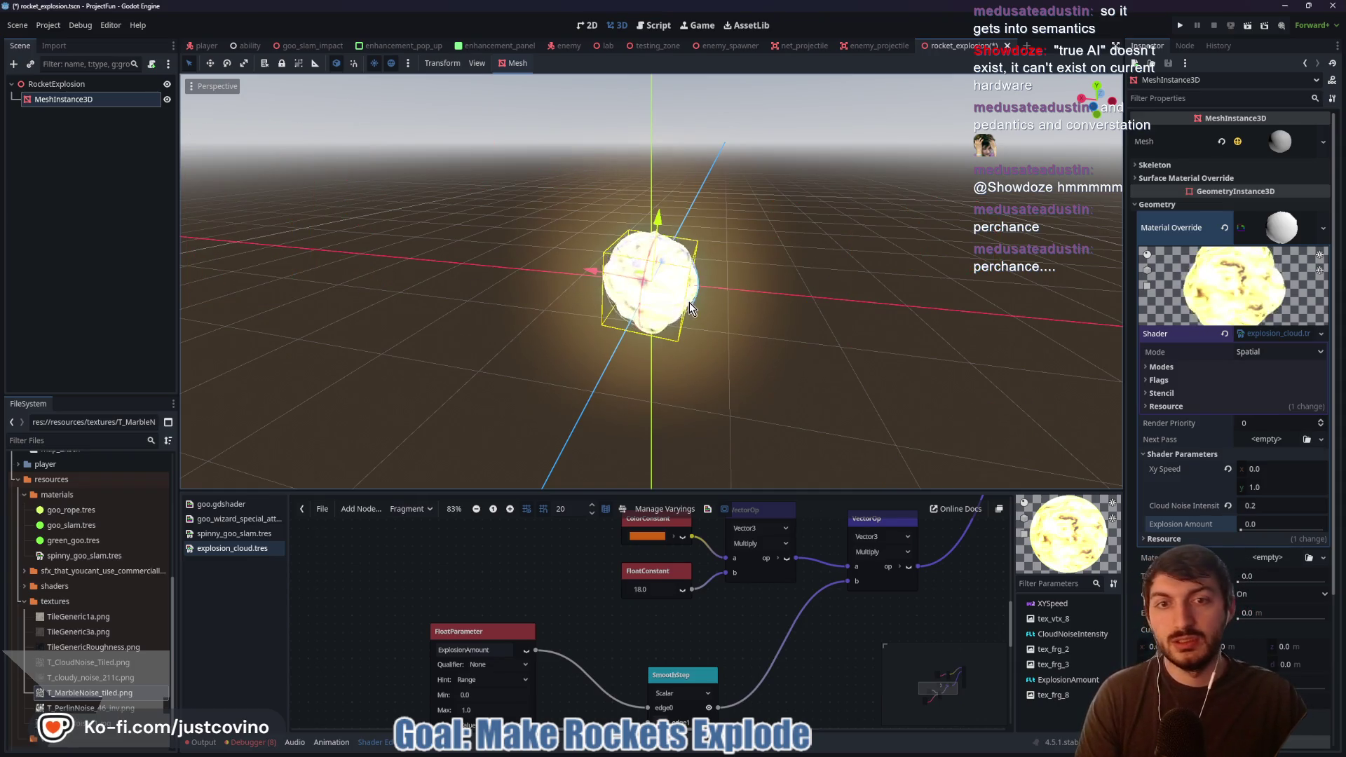
- Enlarge the shader graph panel and save the scene
drag(686, 491, 686, 345)
scroll(676, 492, down, 3)
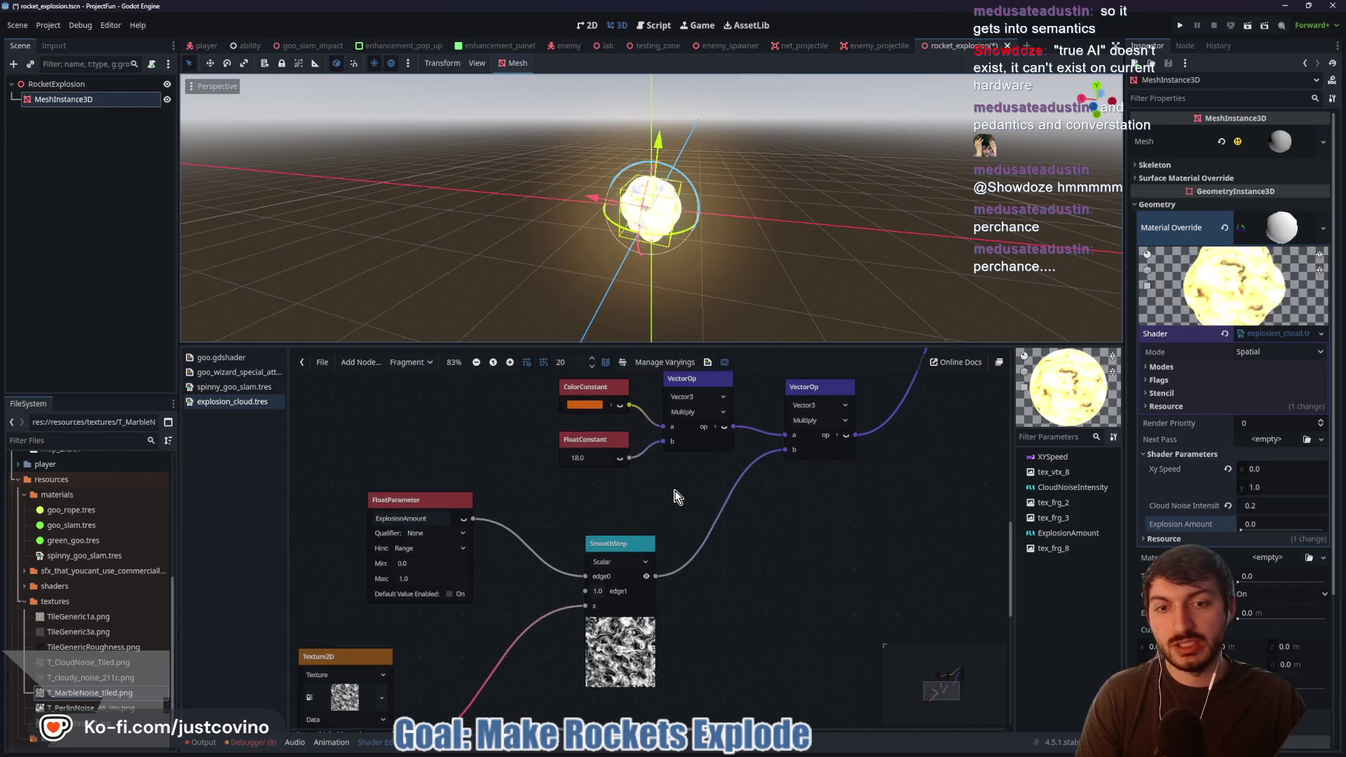
drag(649, 499, 625, 508)
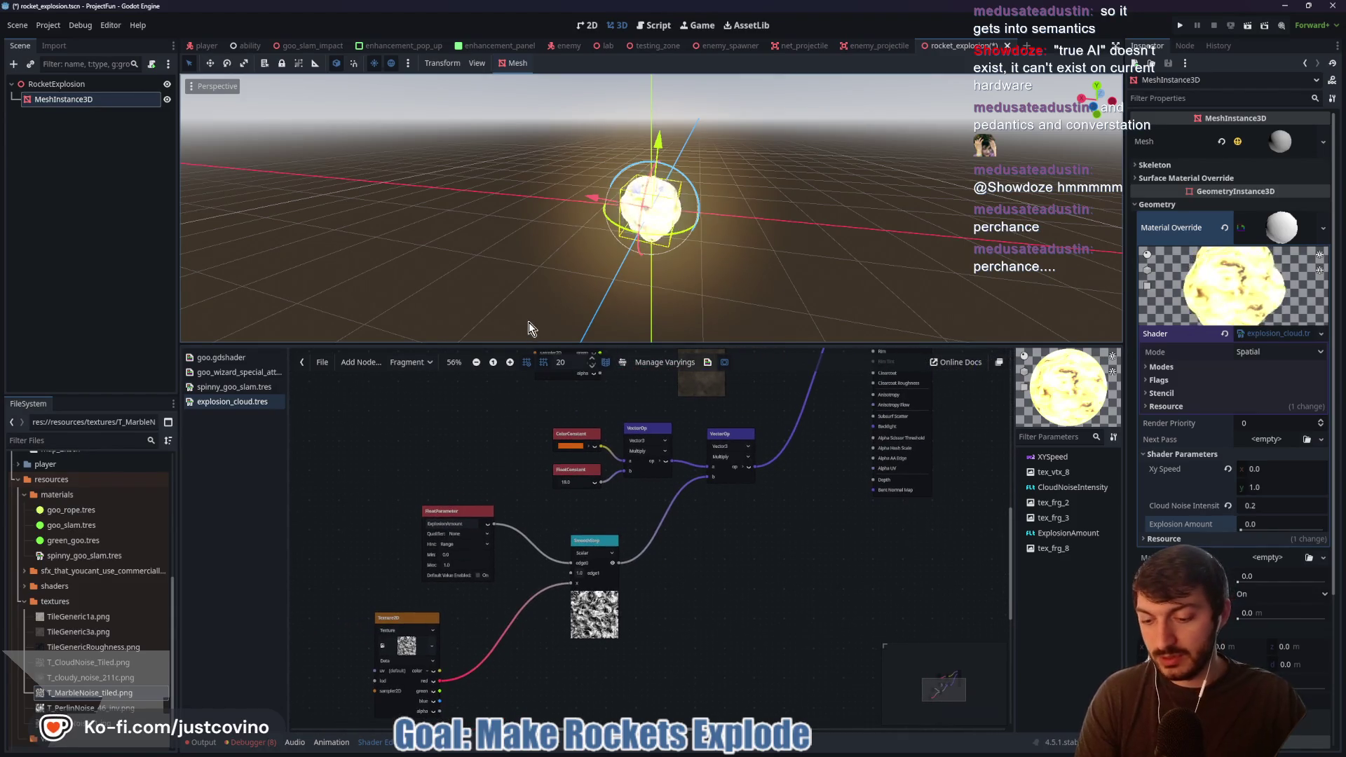
key(ctrl+s)
- Watch more of the YouTube explosion tutorial, pausing and resuming it
click(734, 753)
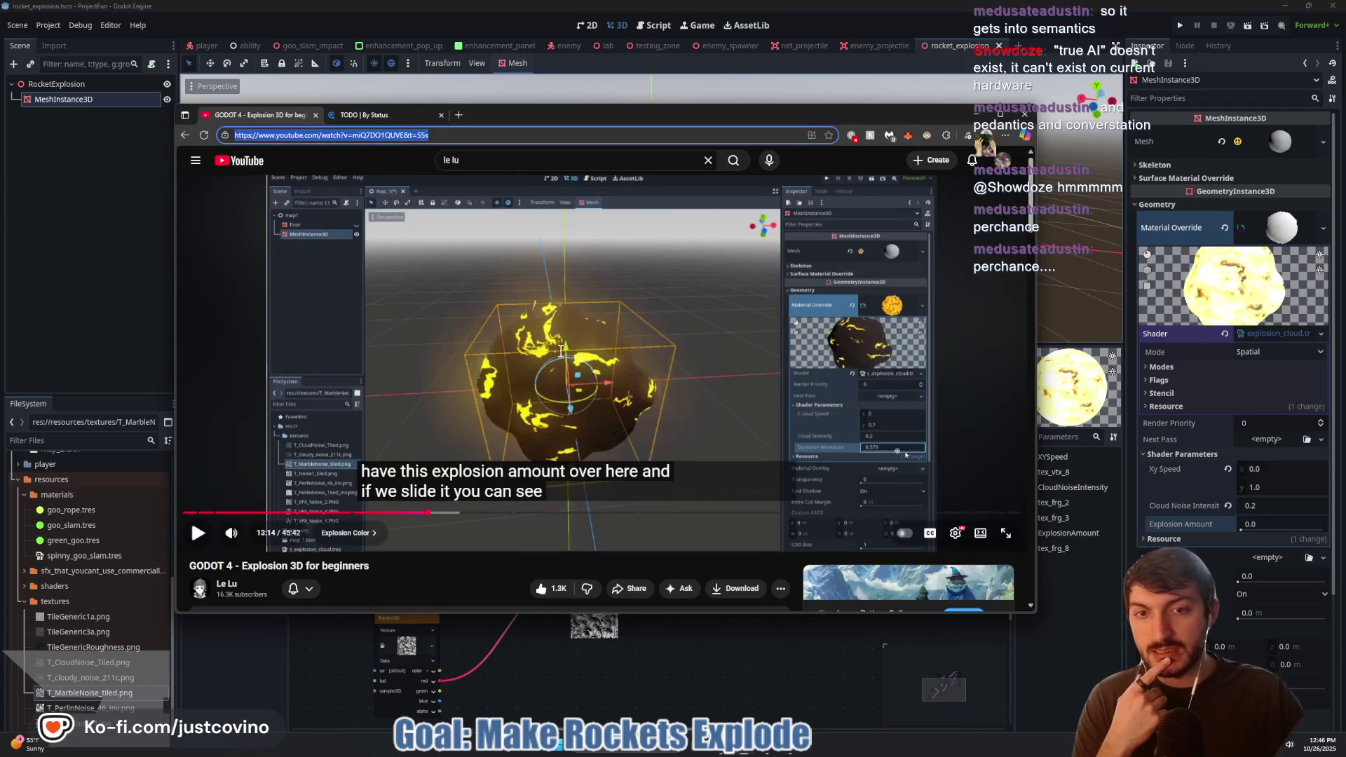
click(382, 406)
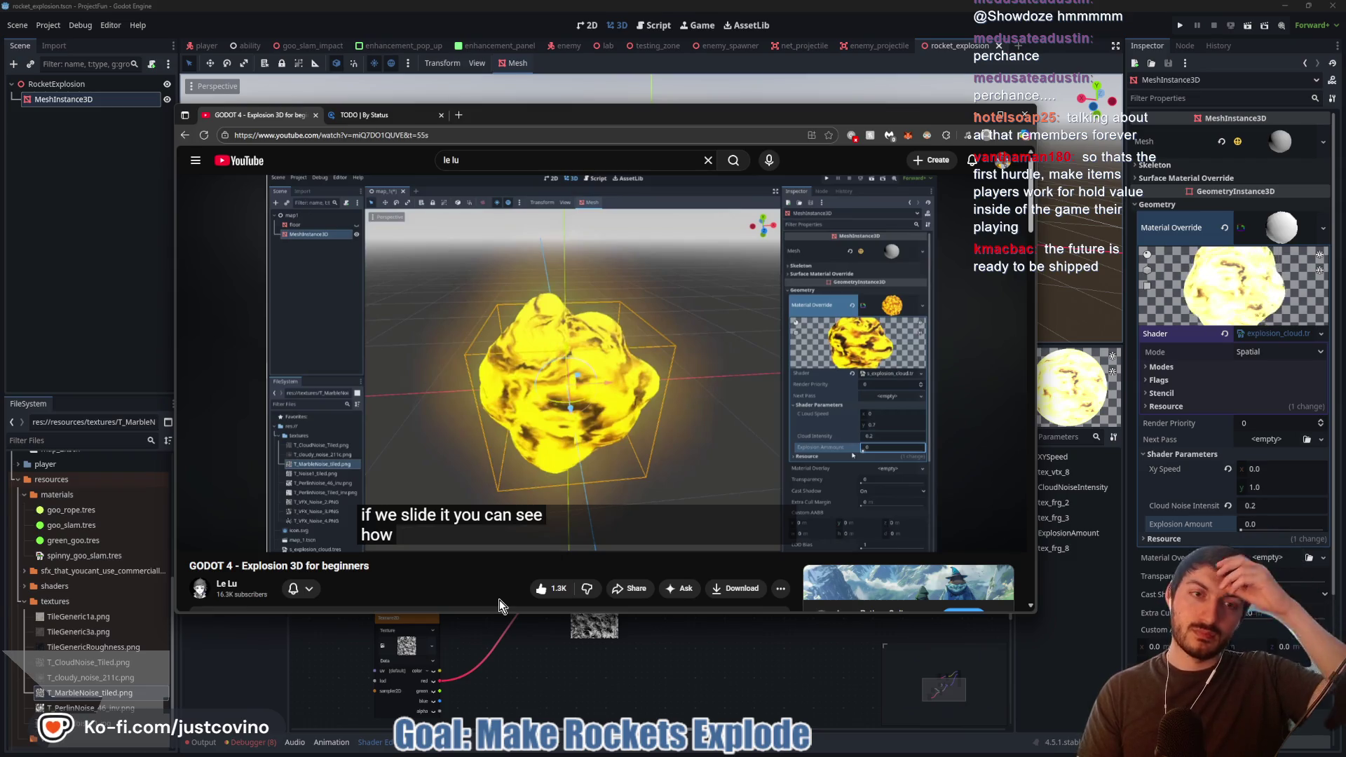
click(414, 430)
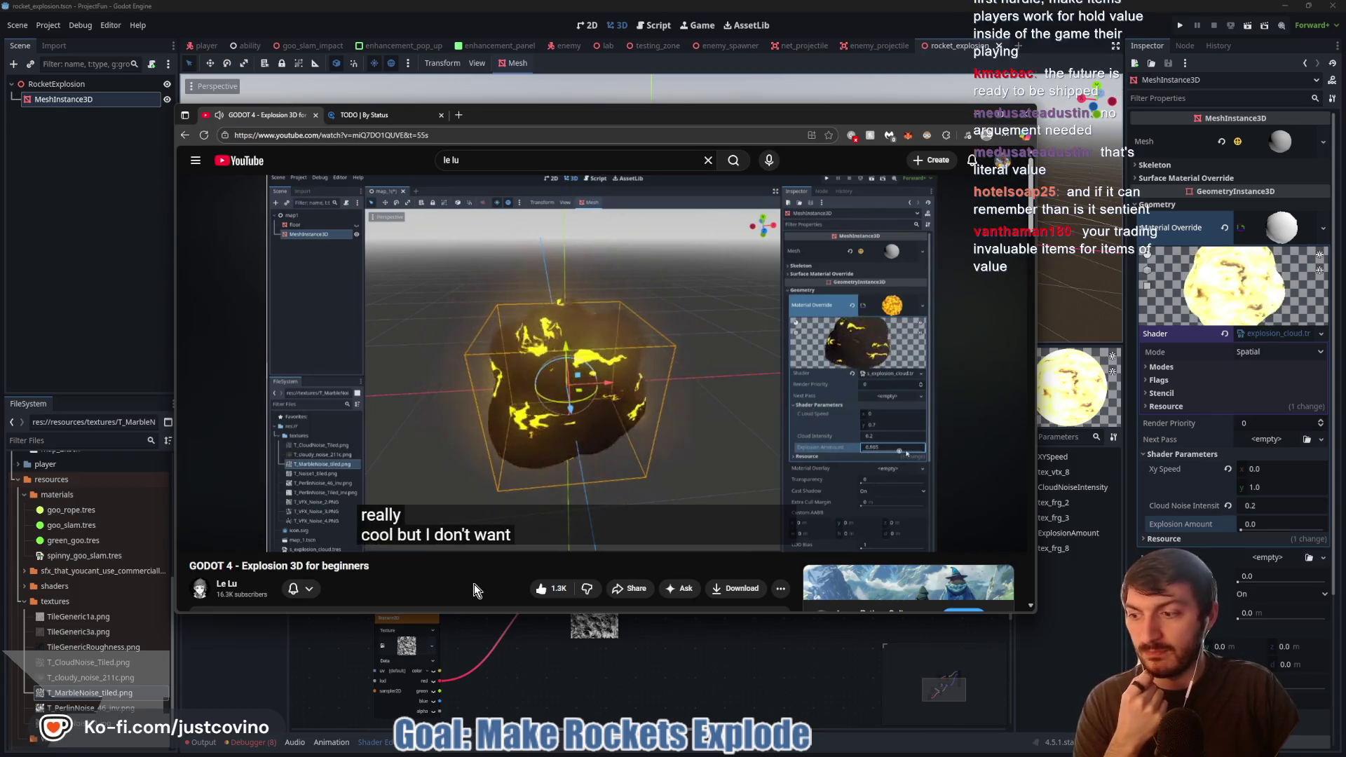
click(439, 364)
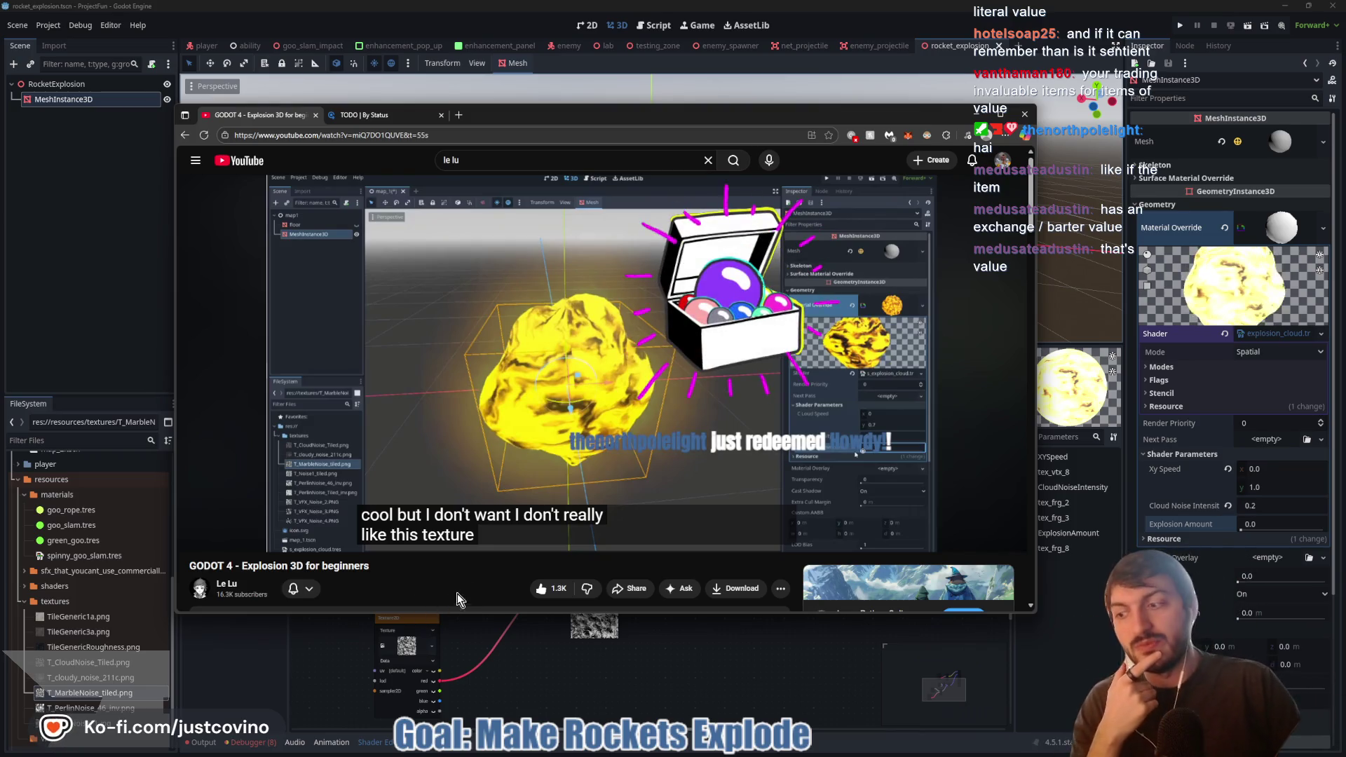
- Minimize the browser so the Godot editor is in front
mouse_move(472, 296)
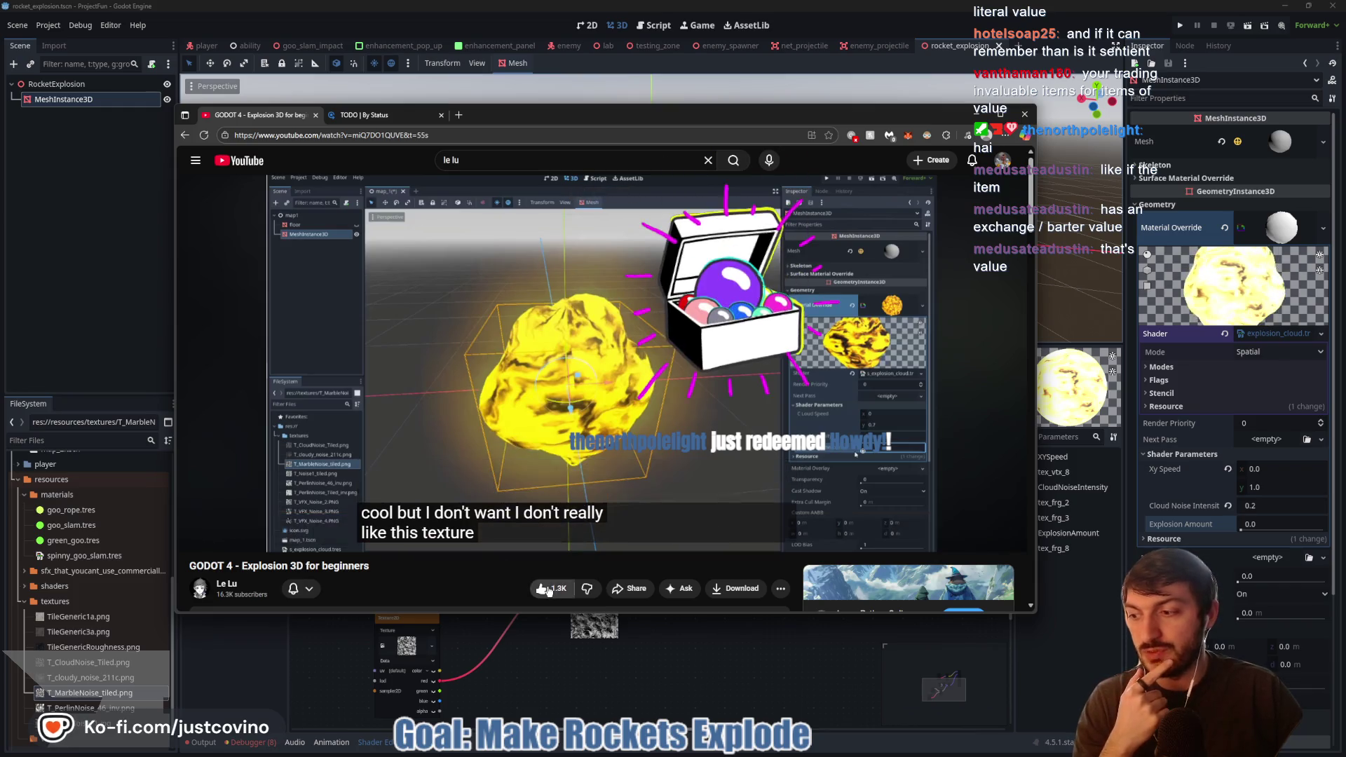
click(571, 670)
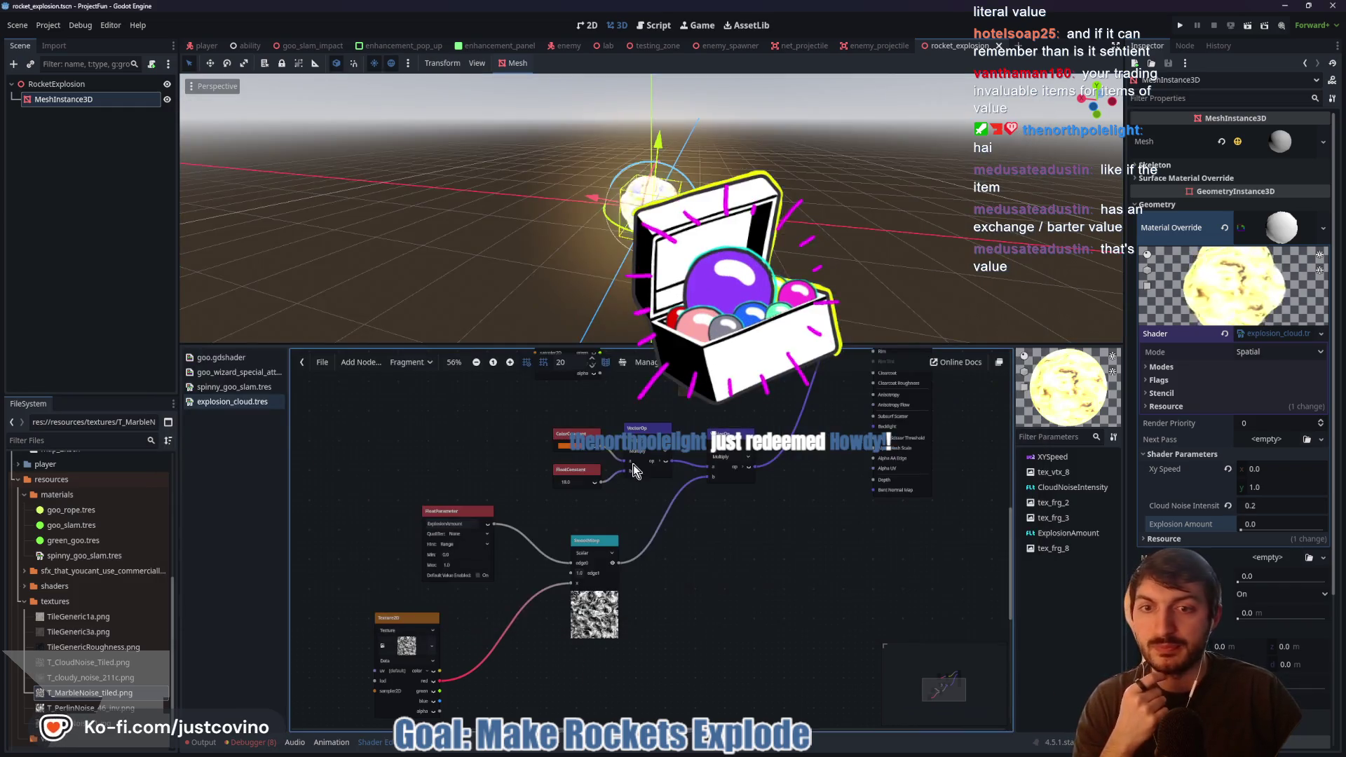
click(768, 751)
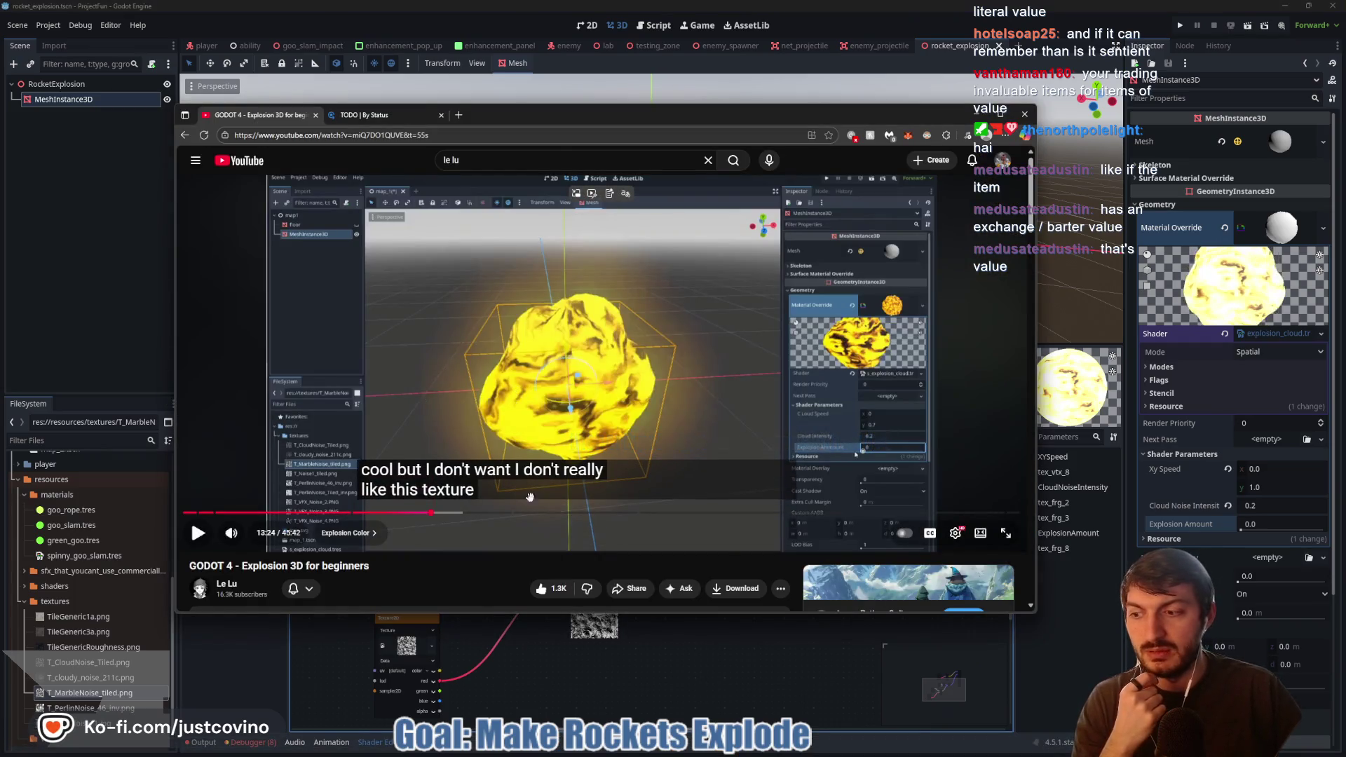
click(550, 654)
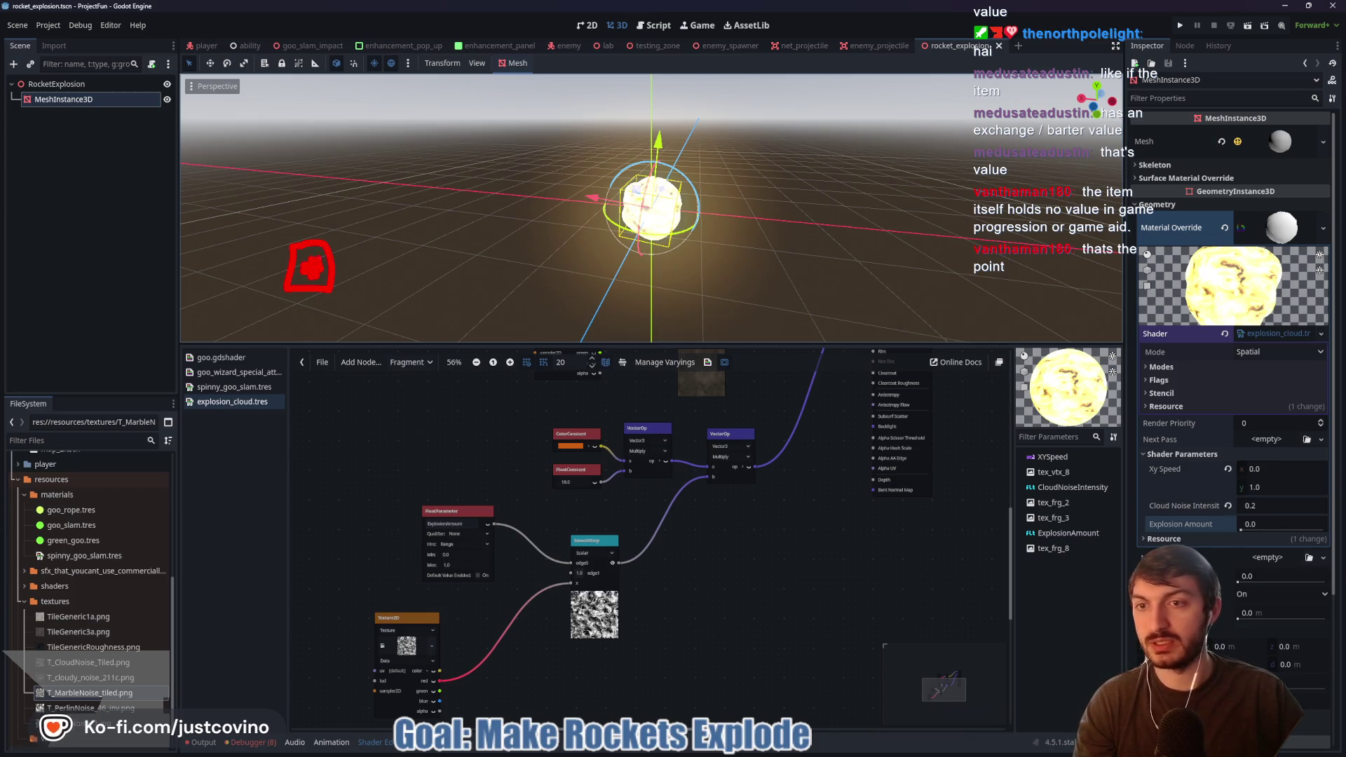
- Sketch an arrow to a dollar sign, clear the notes, and resume the tutorial near 13:34
mouse_move(345, 275)
mouse_down()
mouse_move(441, 275)
mouse_move(464, 223)
mouse_up()
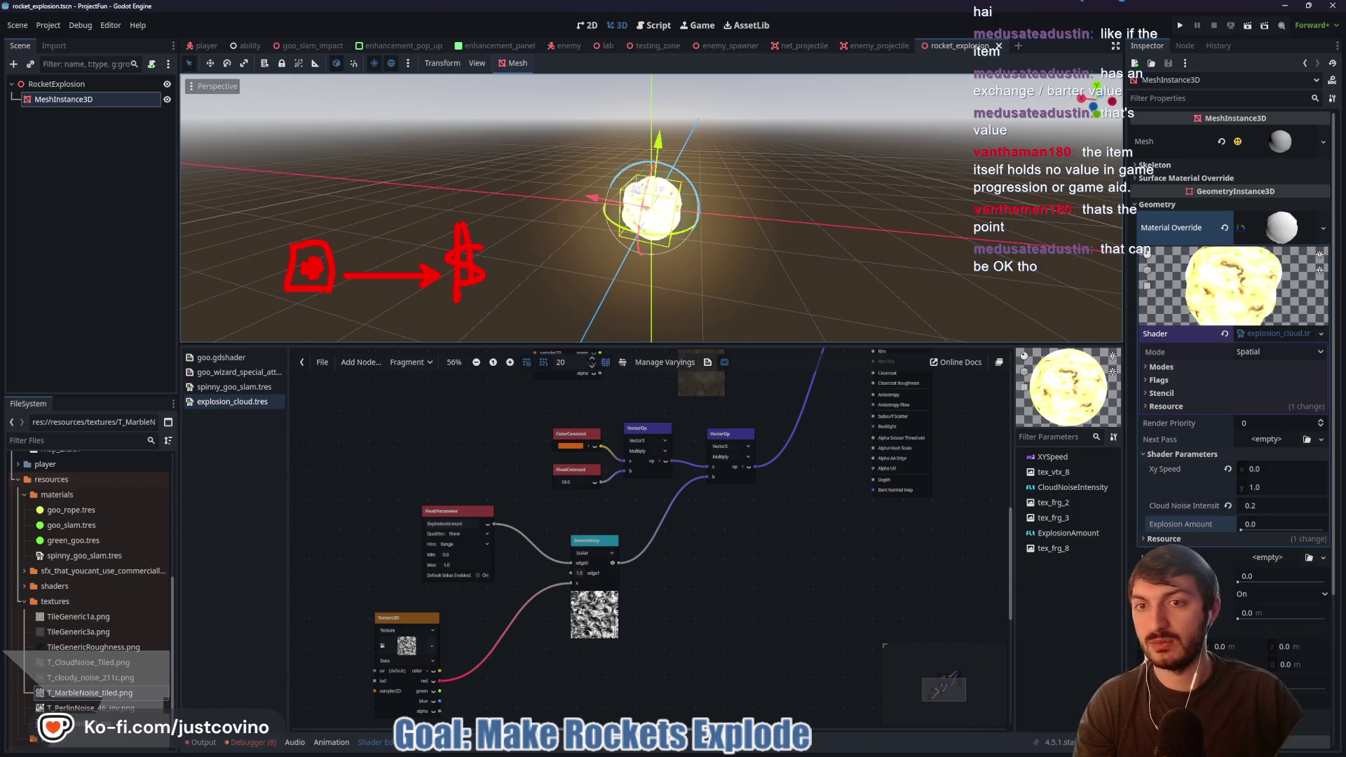
key(Escape)
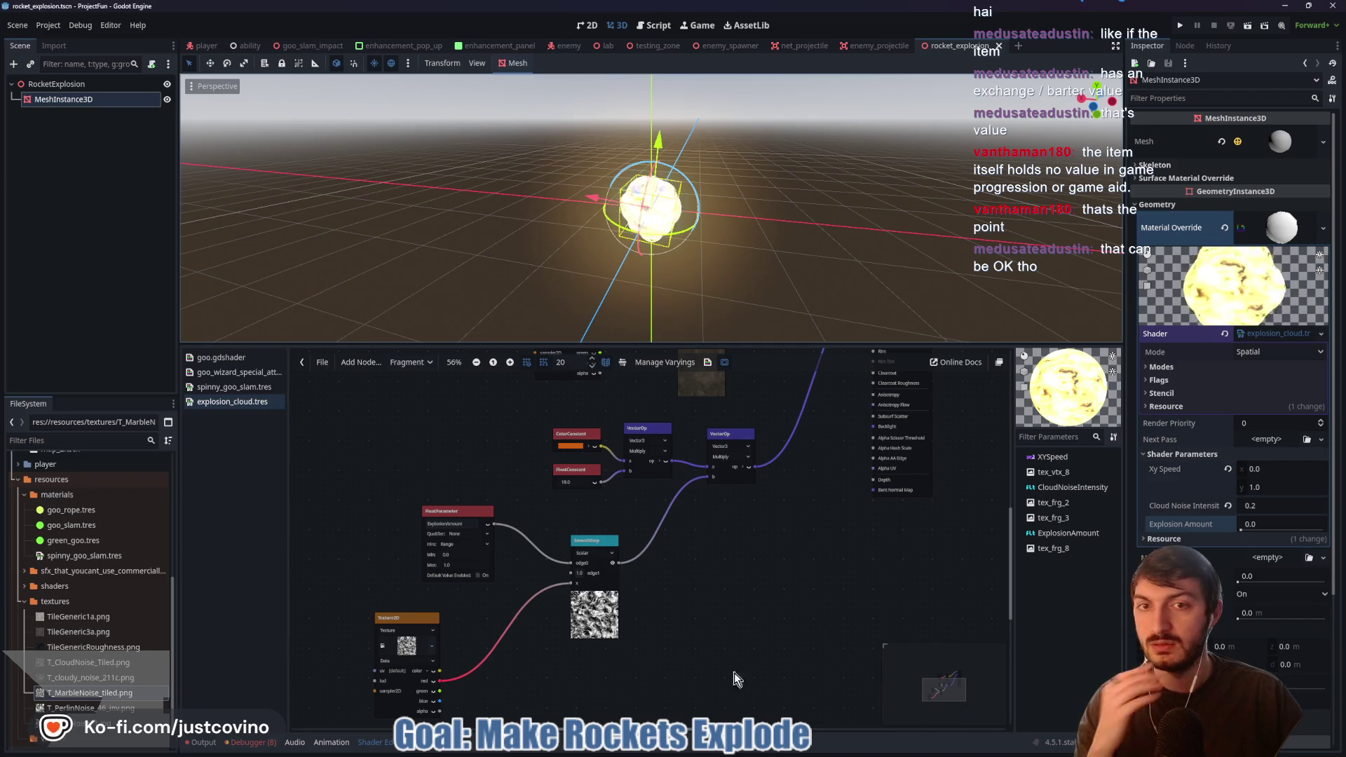
key(alt+Tab)
click(578, 379)
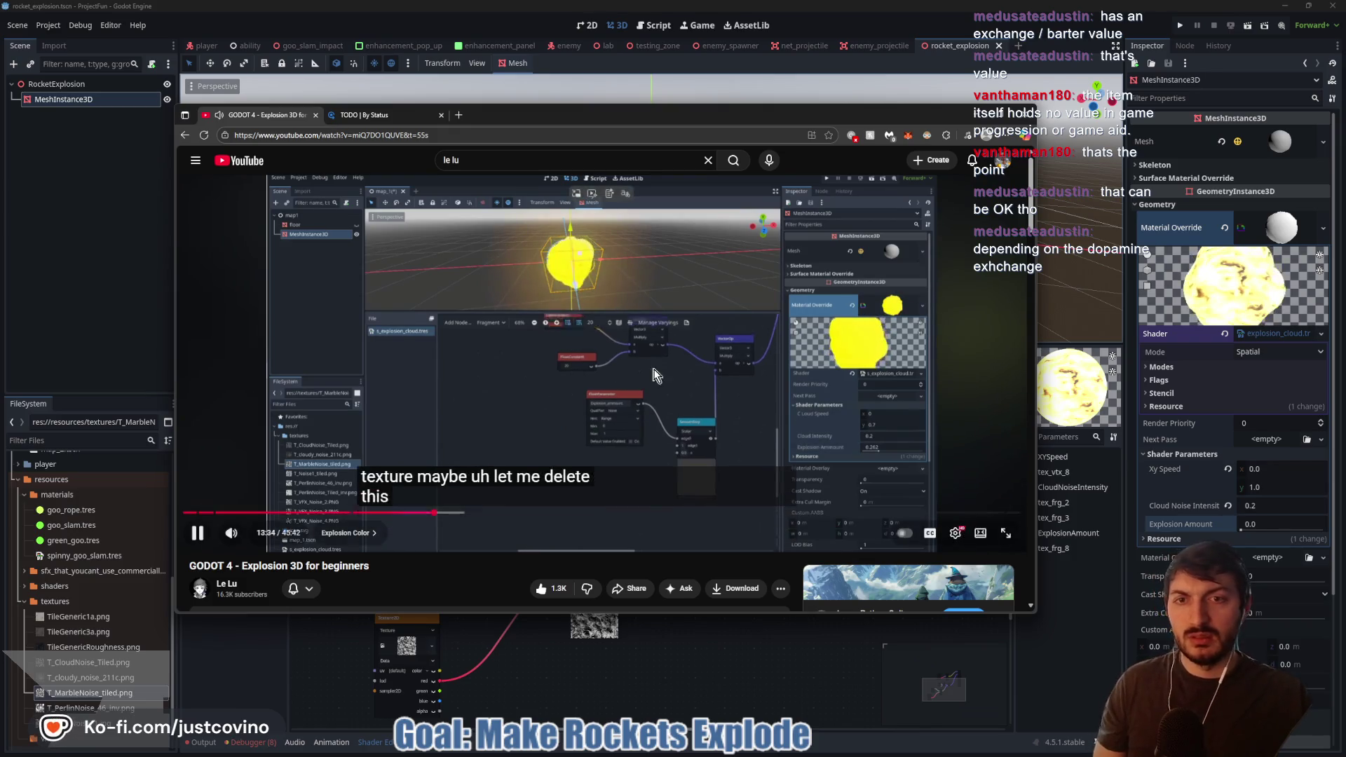
- Pause the tutorial and switch back to the Godot shader graph
click(300, 426)
key(alt+Tab)
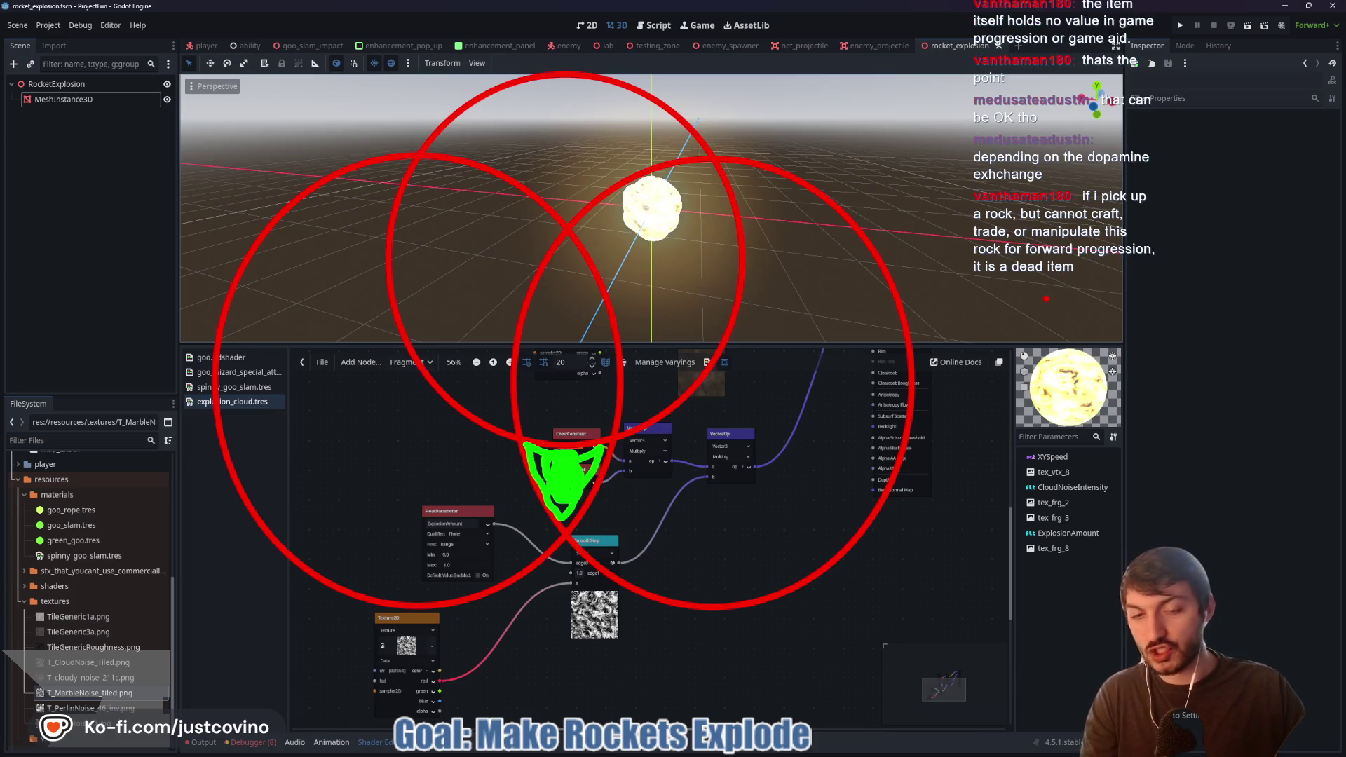
mouse_move(1046, 299)
mouse_down()
mouse_move(1298, 494)
mouse_move(1322, 561)
mouse_up()
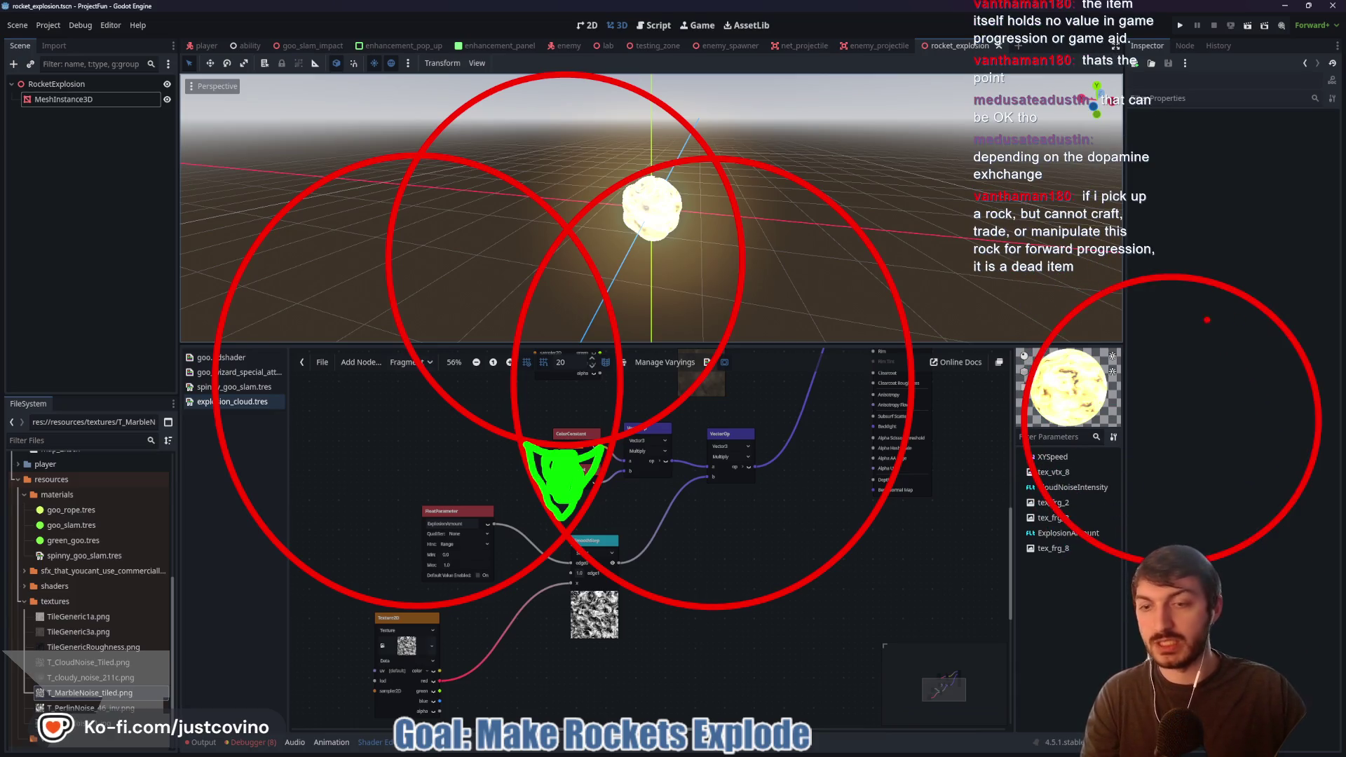
mouse_move(1138, 443)
mouse_down()
mouse_move(1138, 362)
mouse_move(1097, 454)
mouse_move(1203, 399)
mouse_move(1157, 399)
mouse_move(1217, 357)
mouse_move(1185, 406)
mouse_up()
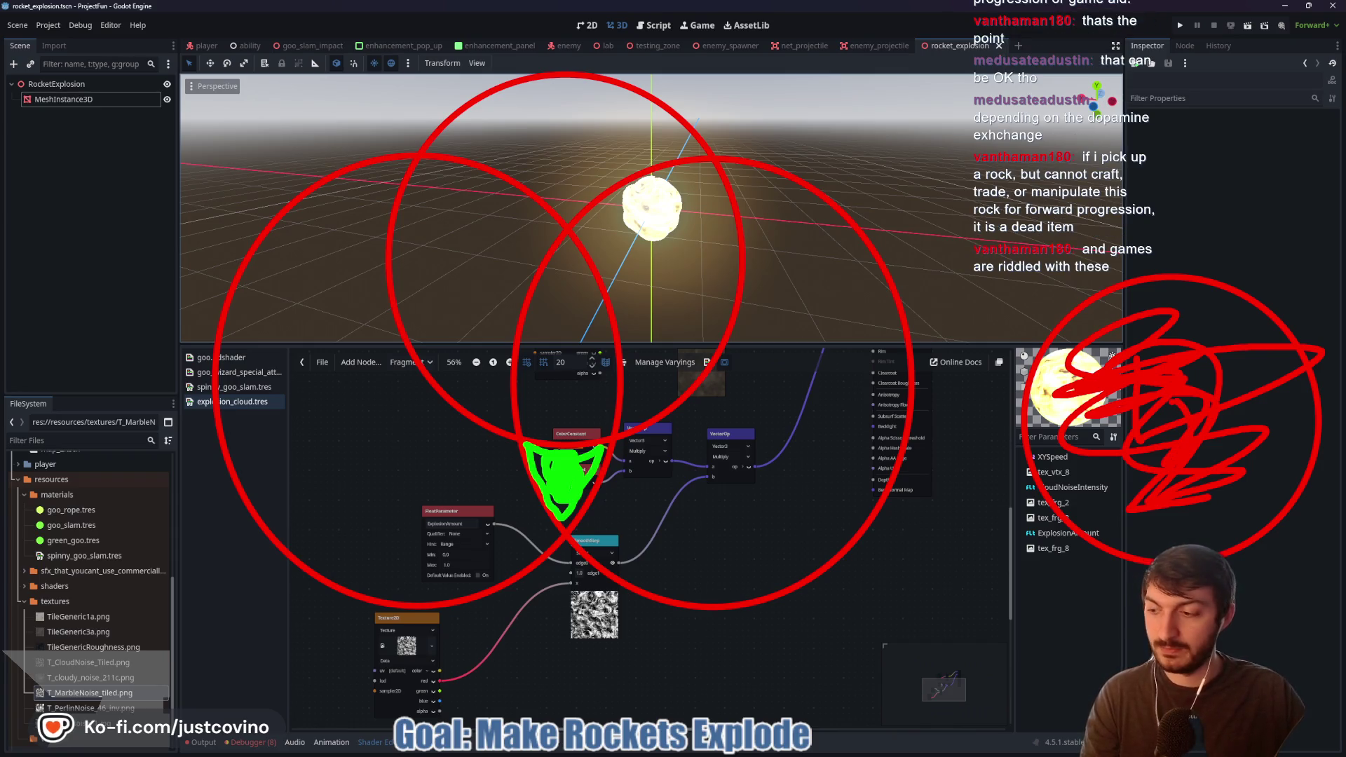
key(ctrl+z)
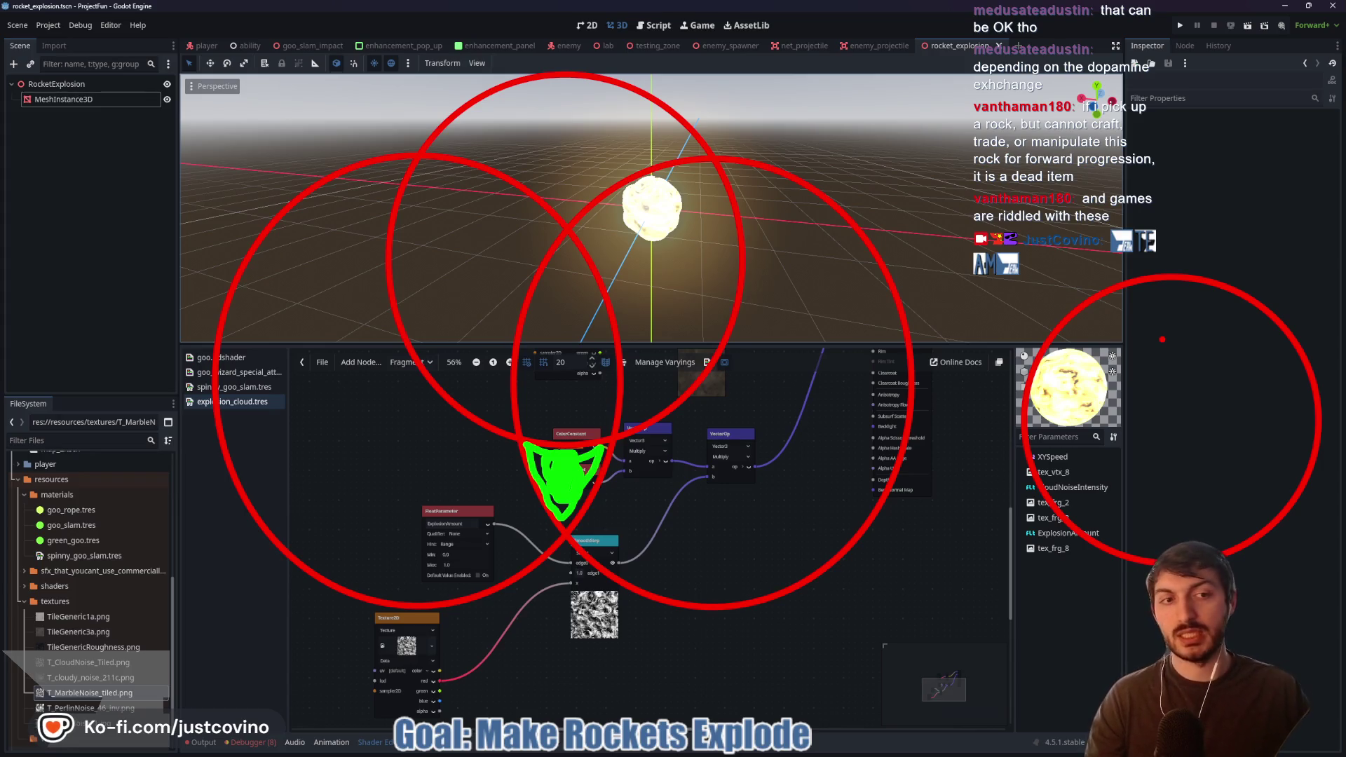
key(Escape)
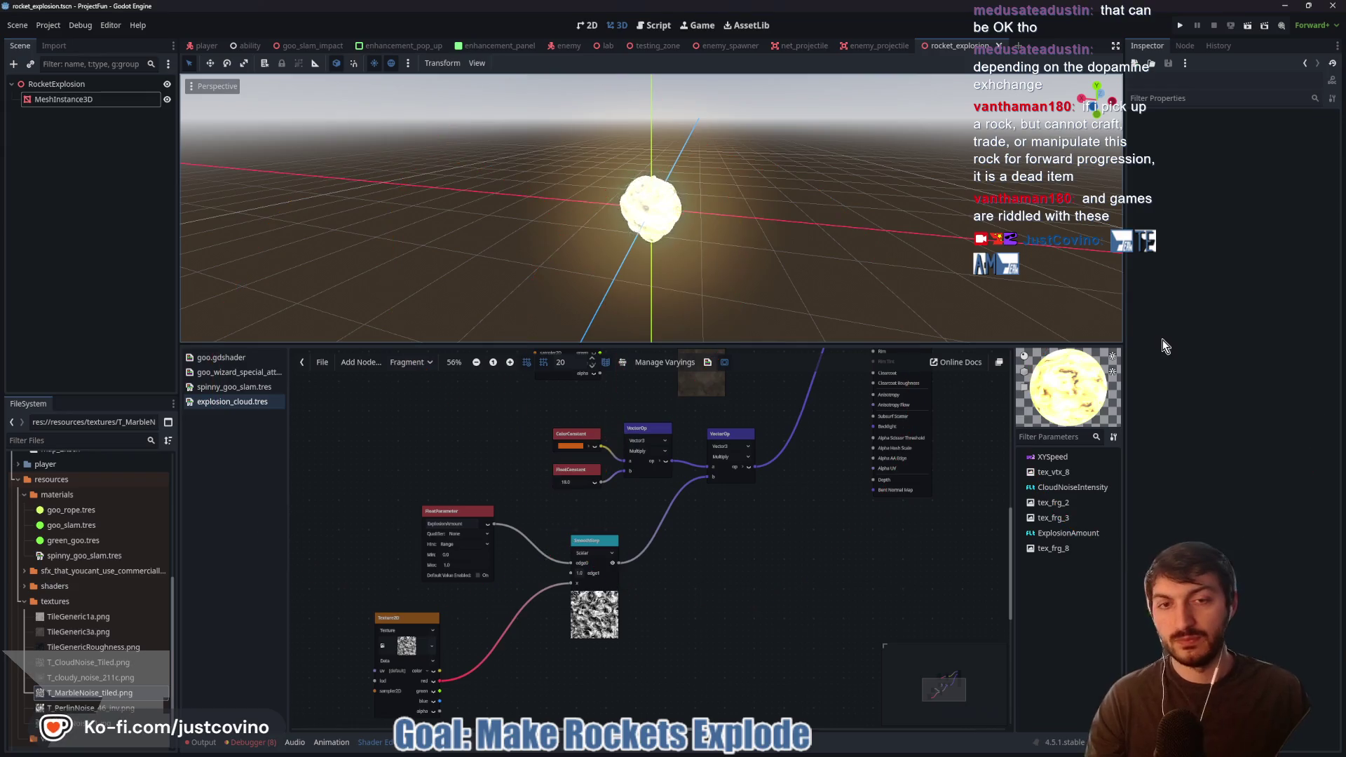
- Play the tutorial to its Texture2D new-noise step, pause, and return to Godot
click(748, 754)
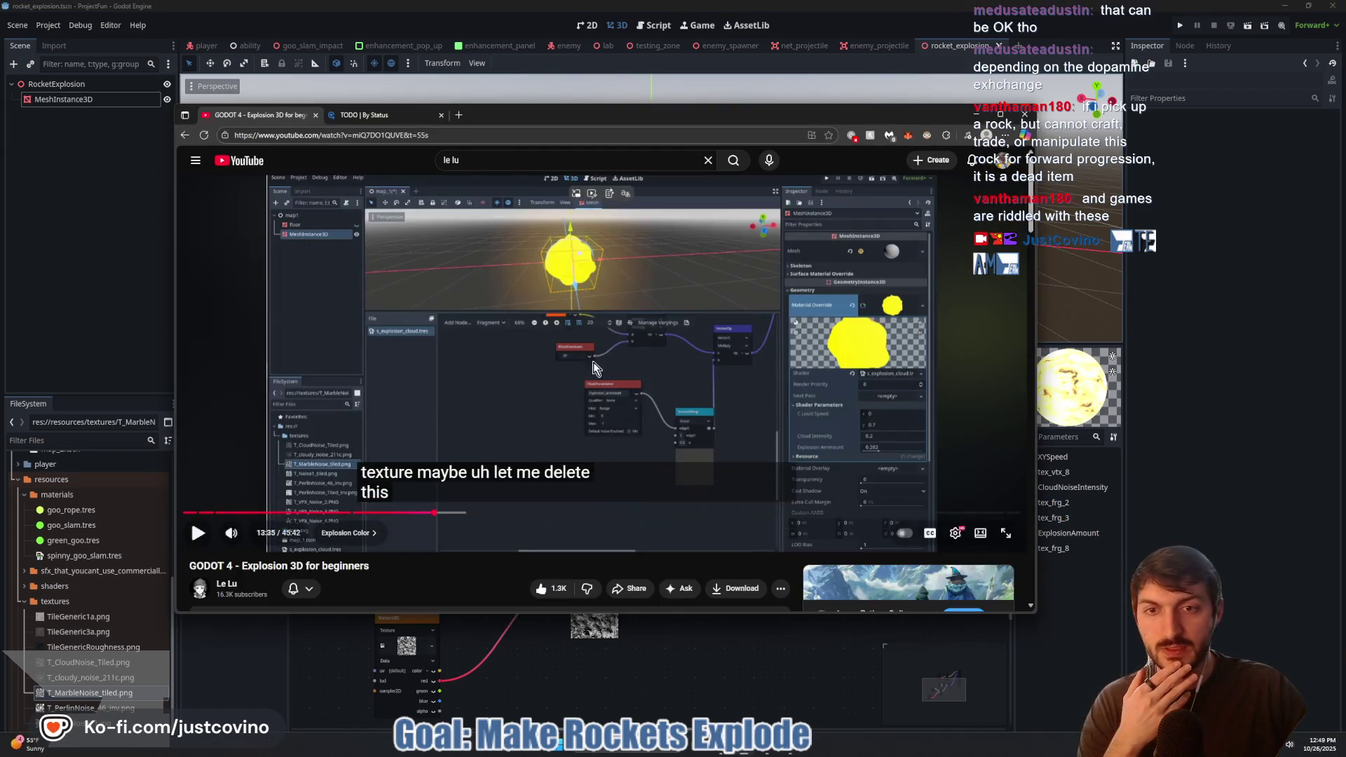
click(622, 406)
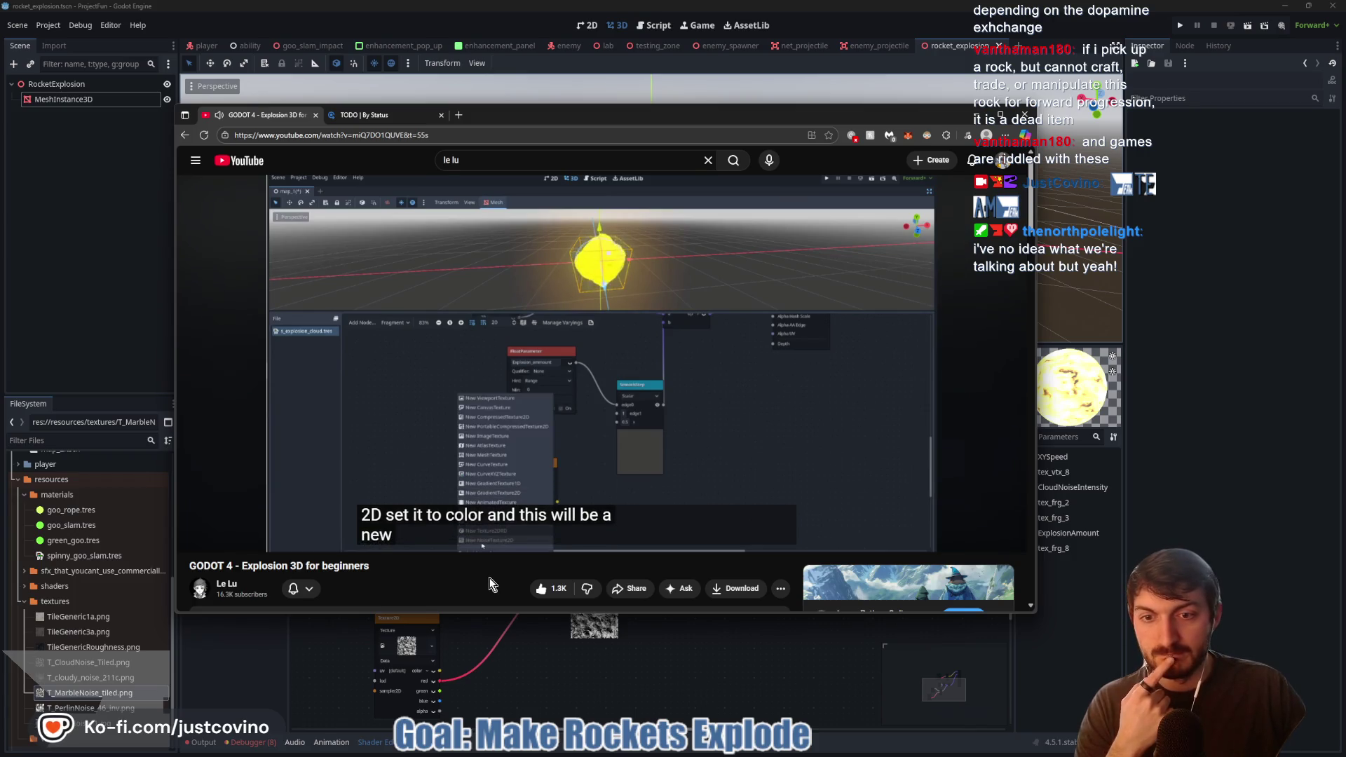
click(486, 302)
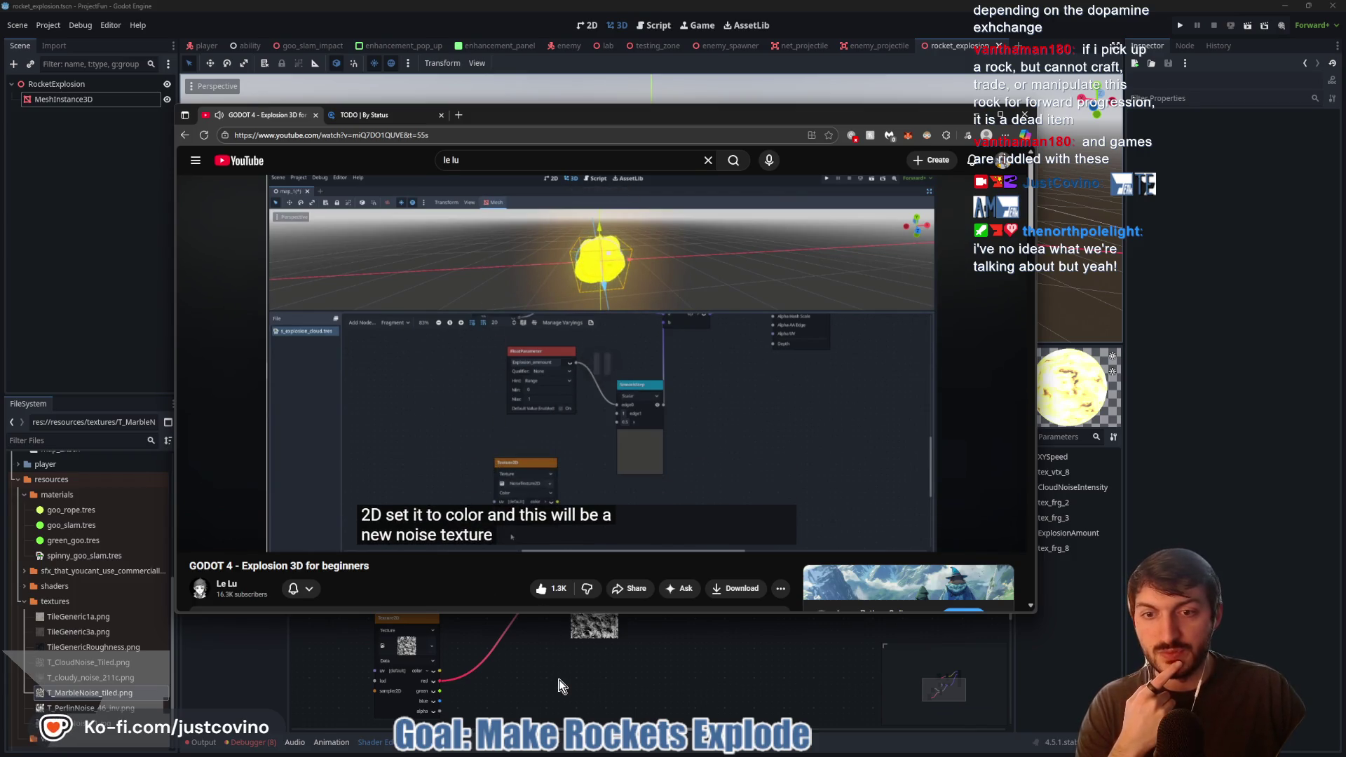
click(540, 679)
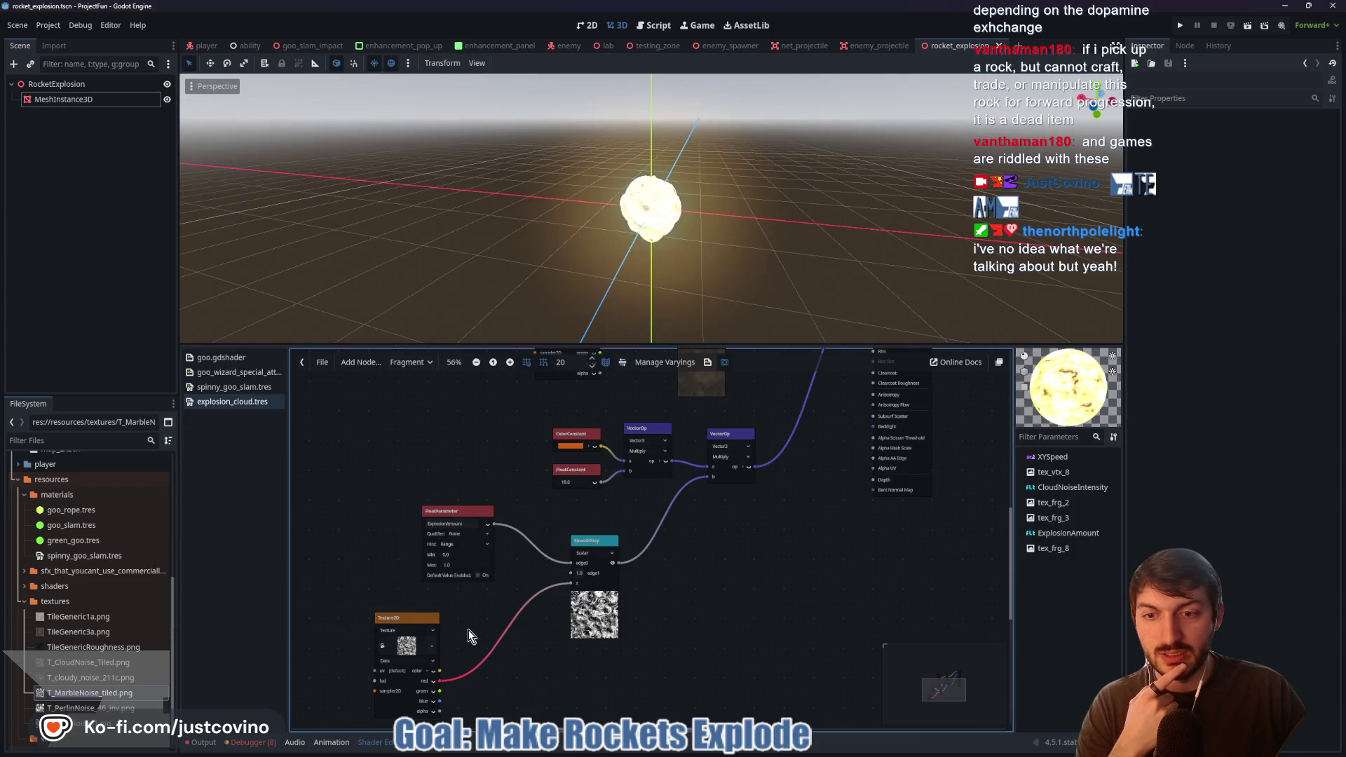
- Pan to the Texture2D and SmoothStep nodes and inspect the node's current texture
mouse_move(468, 630)
mouse_down()
mouse_move(482, 562)
mouse_move(517, 499)
mouse_up()
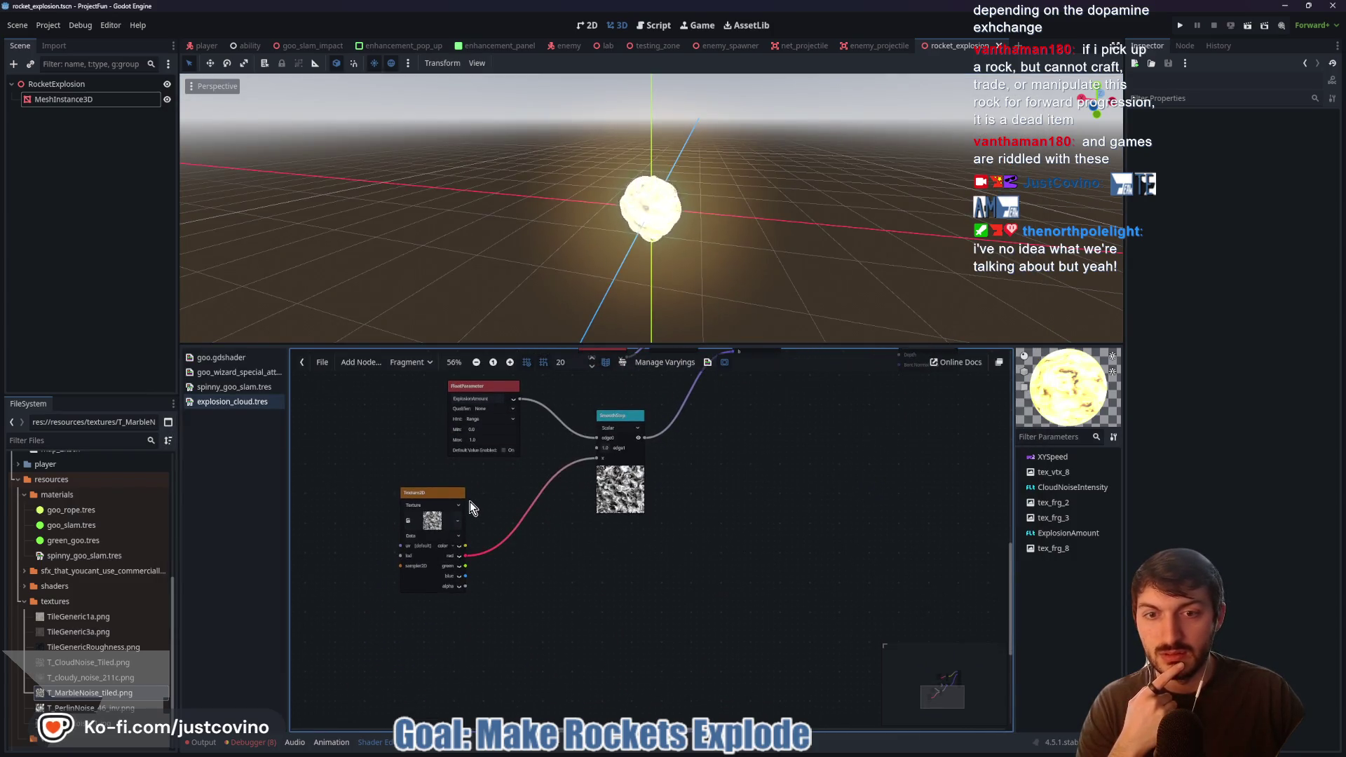
click(748, 751)
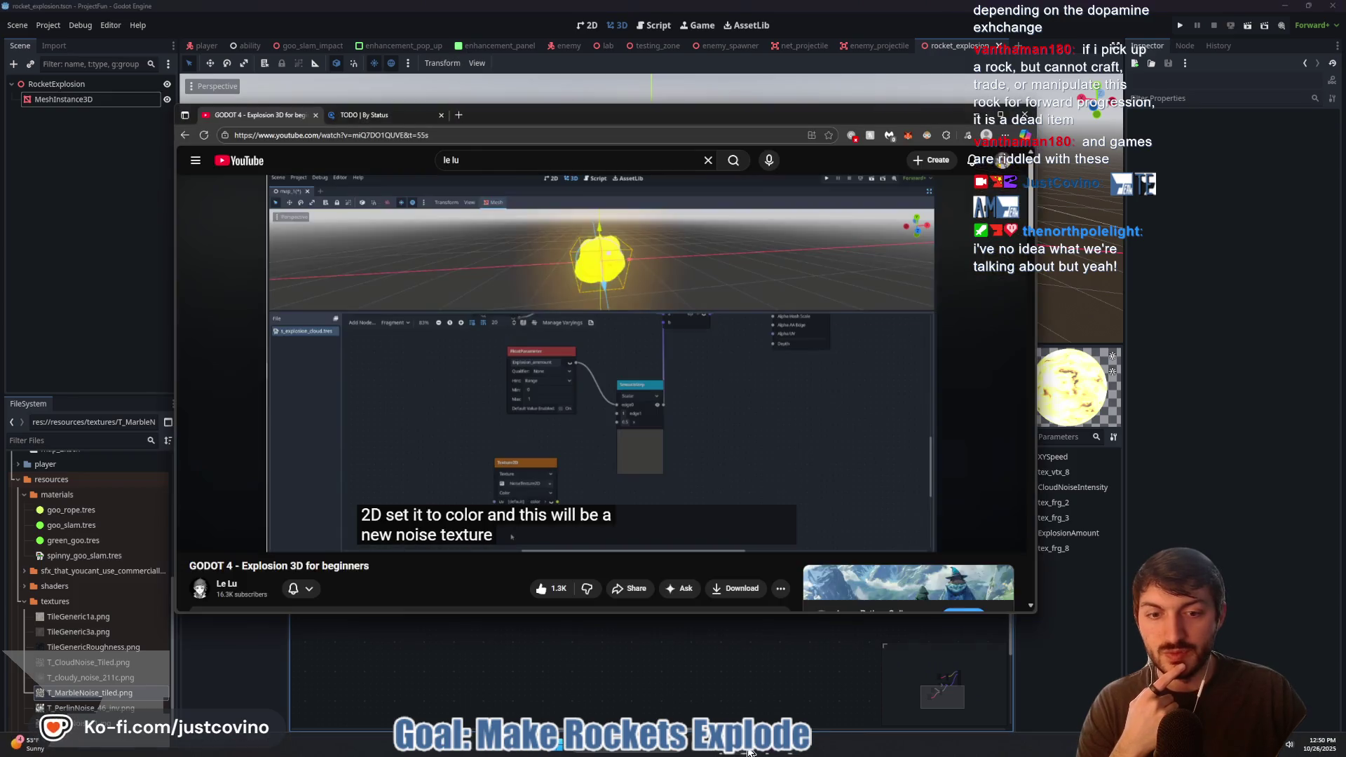
click(749, 751)
click(432, 521)
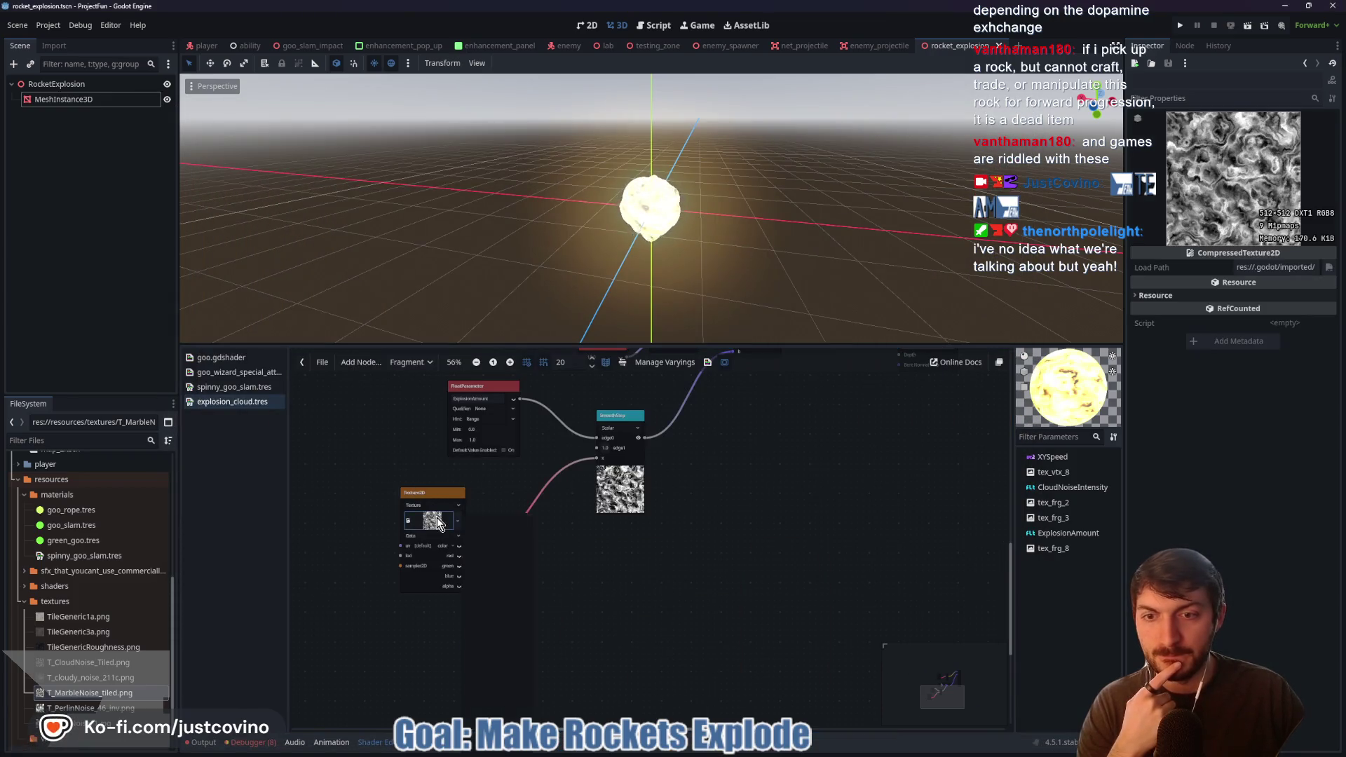
click(459, 521)
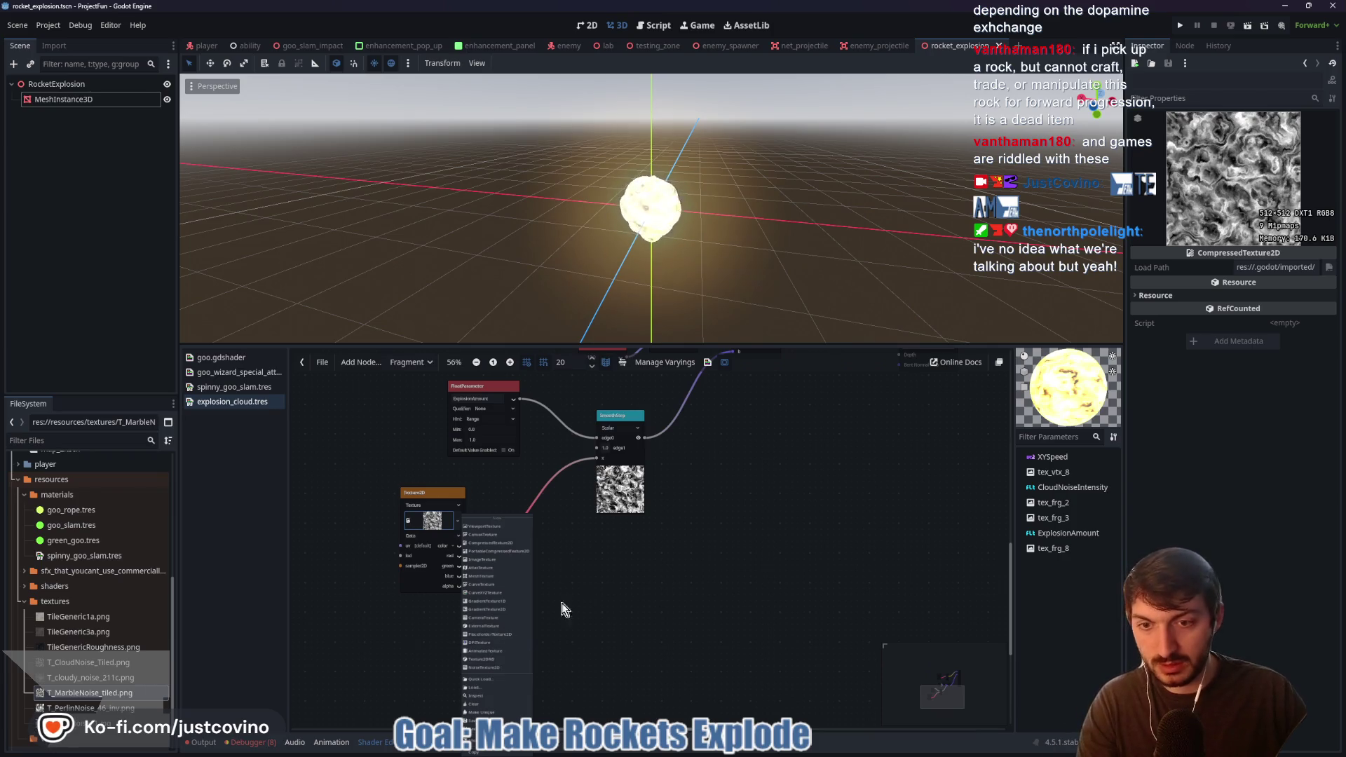
key(Escape)
- Zoom in on the Texture2D node's texture slot and open its options
scroll(477, 610, up, 4)
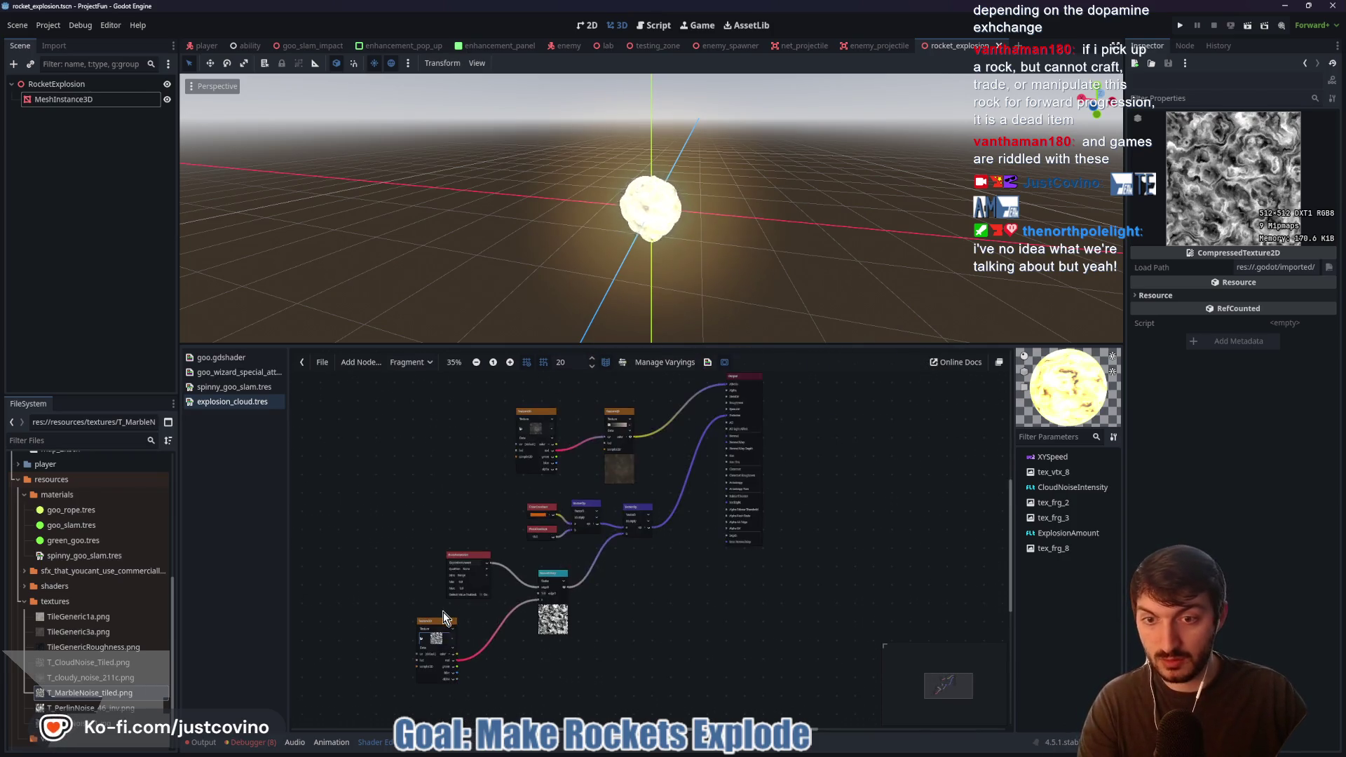
ctrl+scroll(445, 613, up, 7)
drag(510, 618, 628, 412)
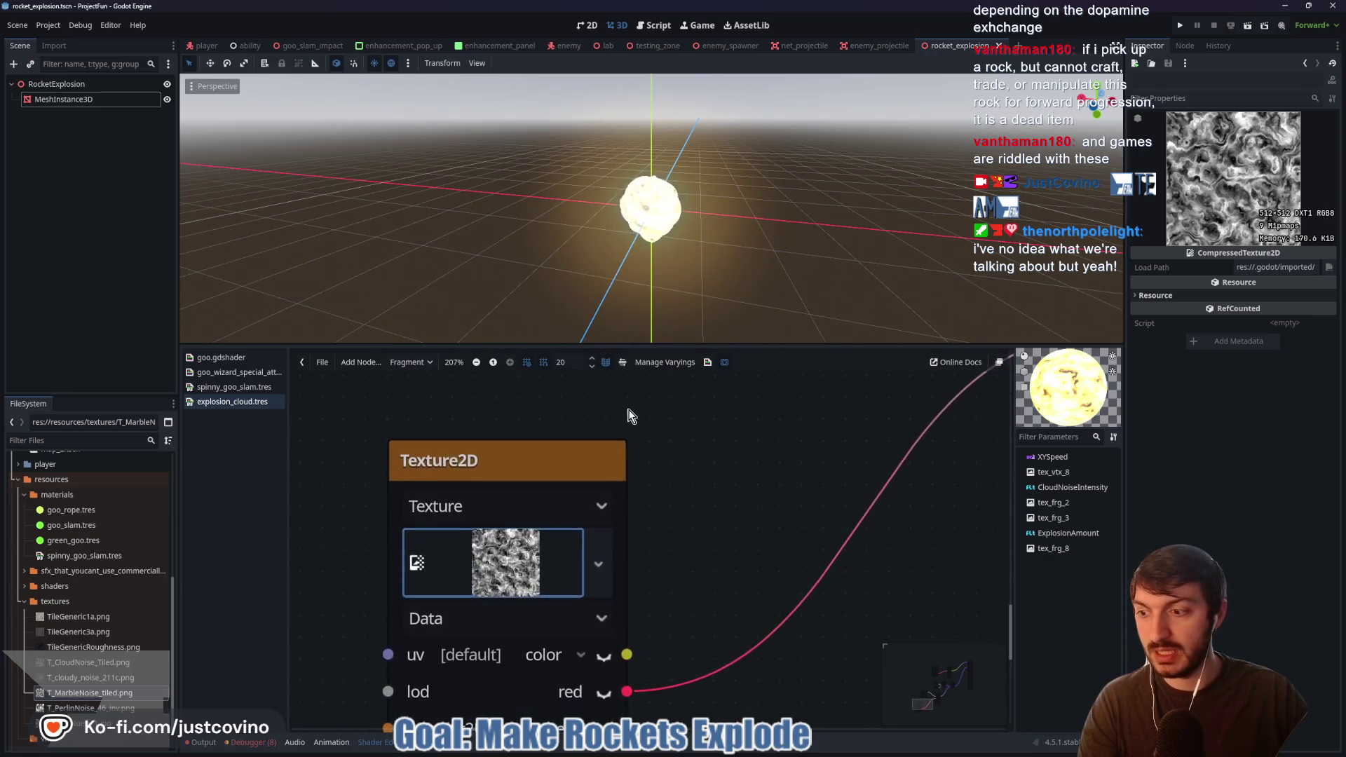
drag(688, 559, 735, 483)
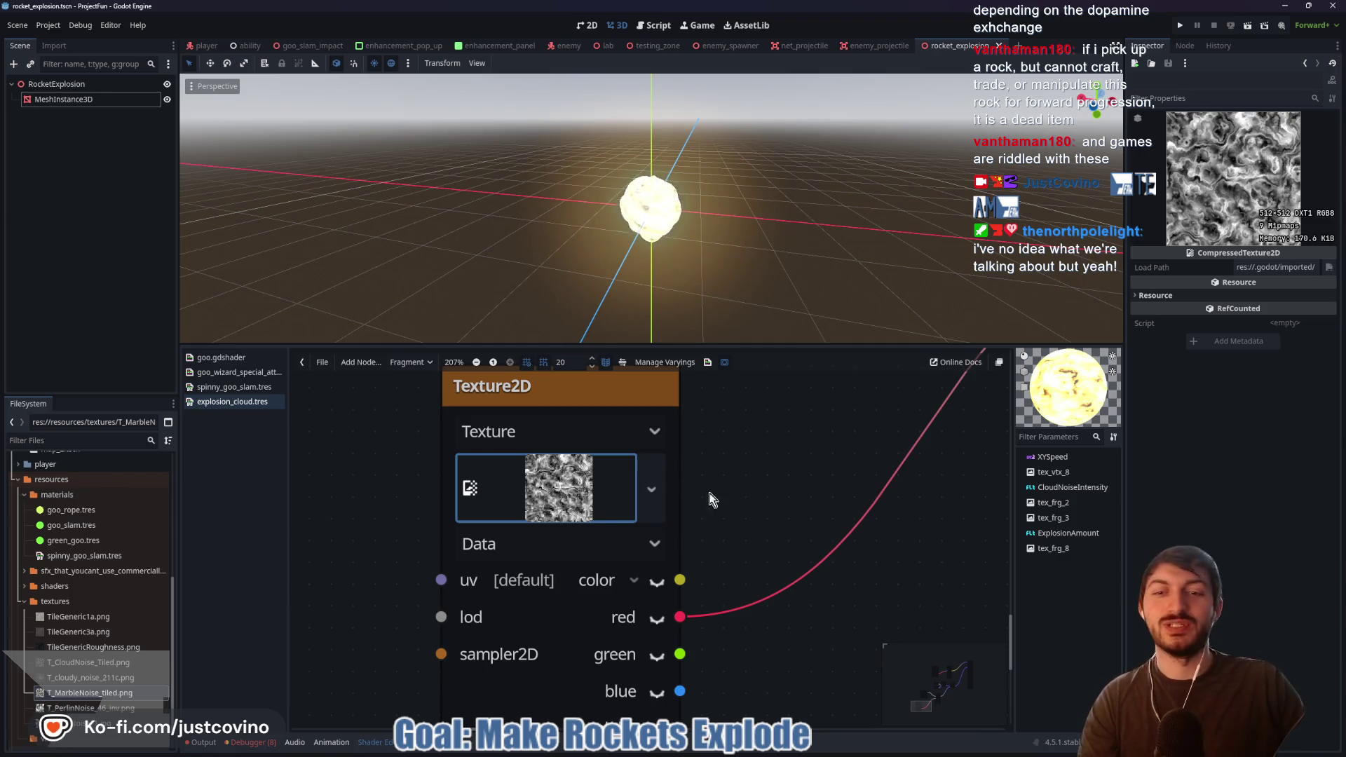
ctrl+scroll(742, 492, down, 1)
scroll(746, 465, down, 3)
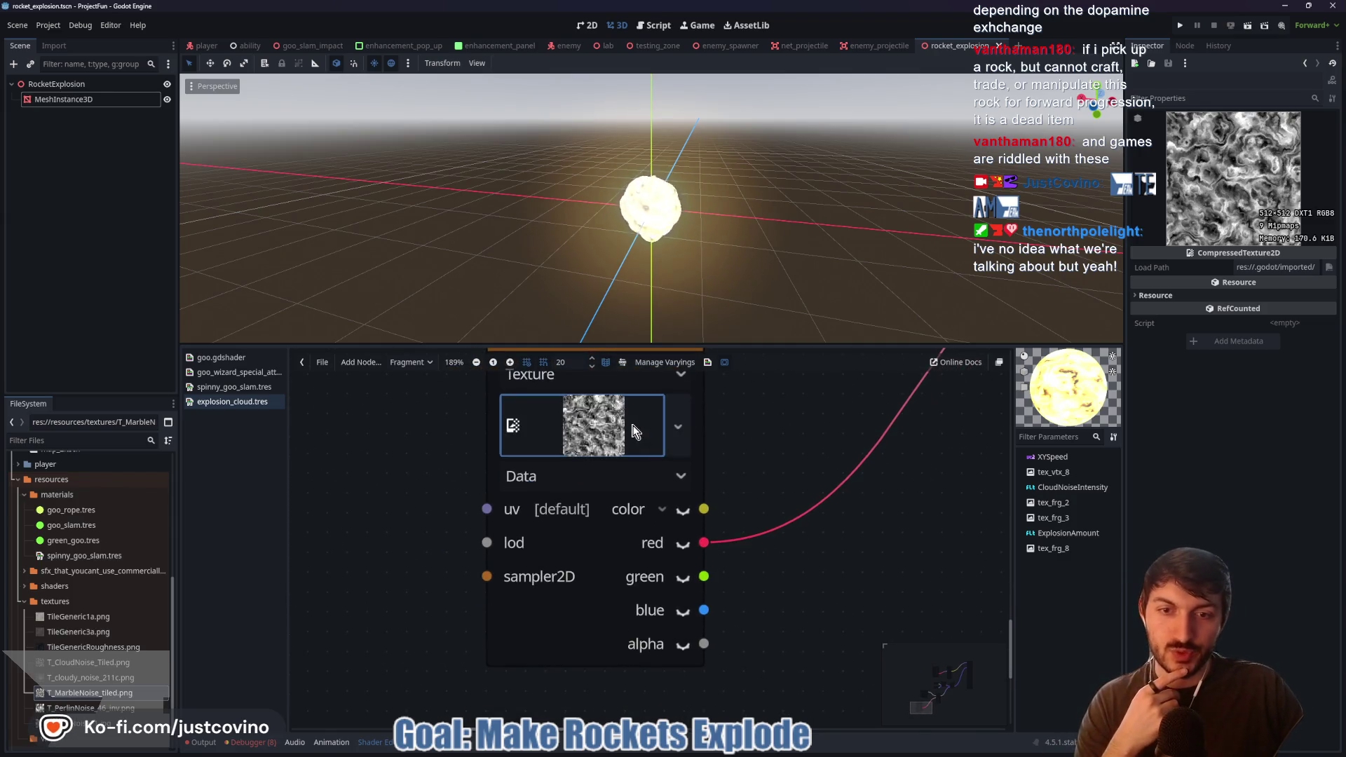
click(678, 425)
- Clear the Texture2D node's image and assign a new 512×512 NoiseTexture2D
click(639, 635)
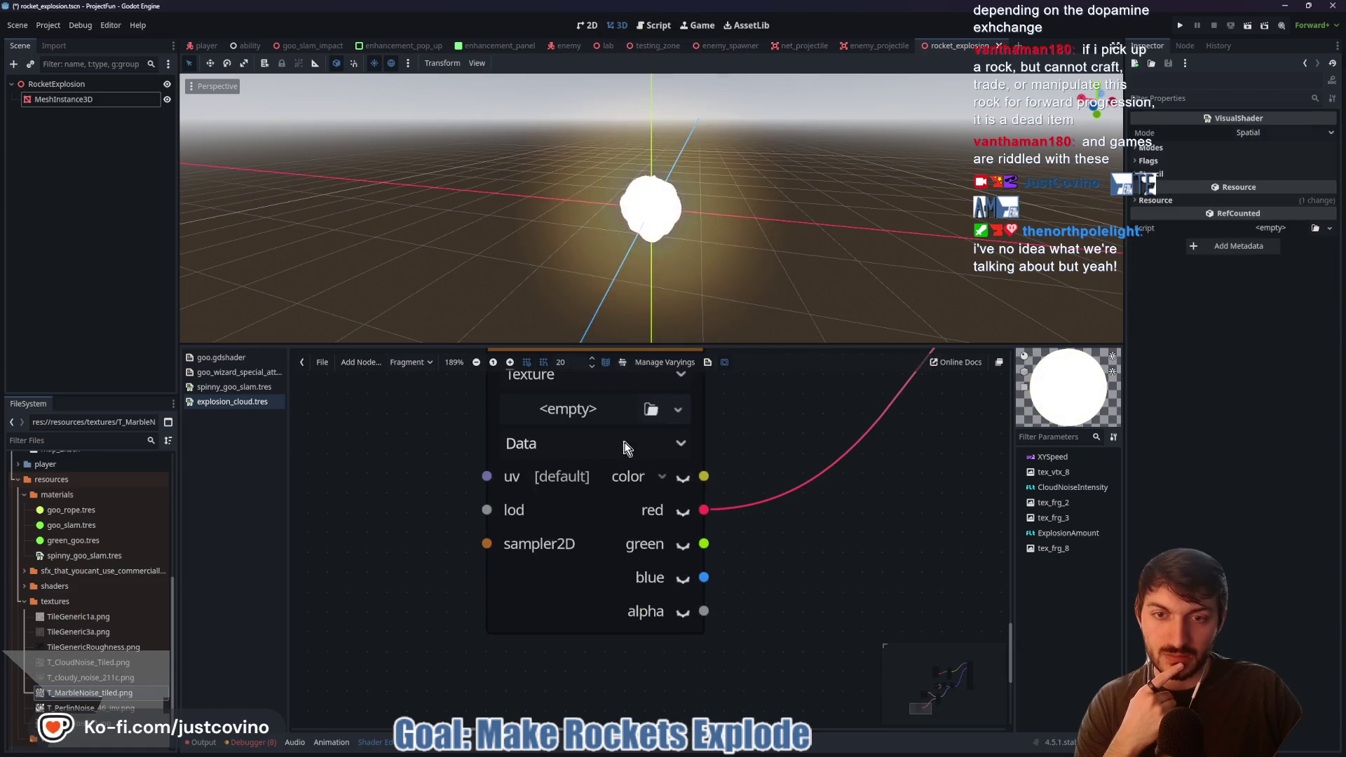
click(571, 410)
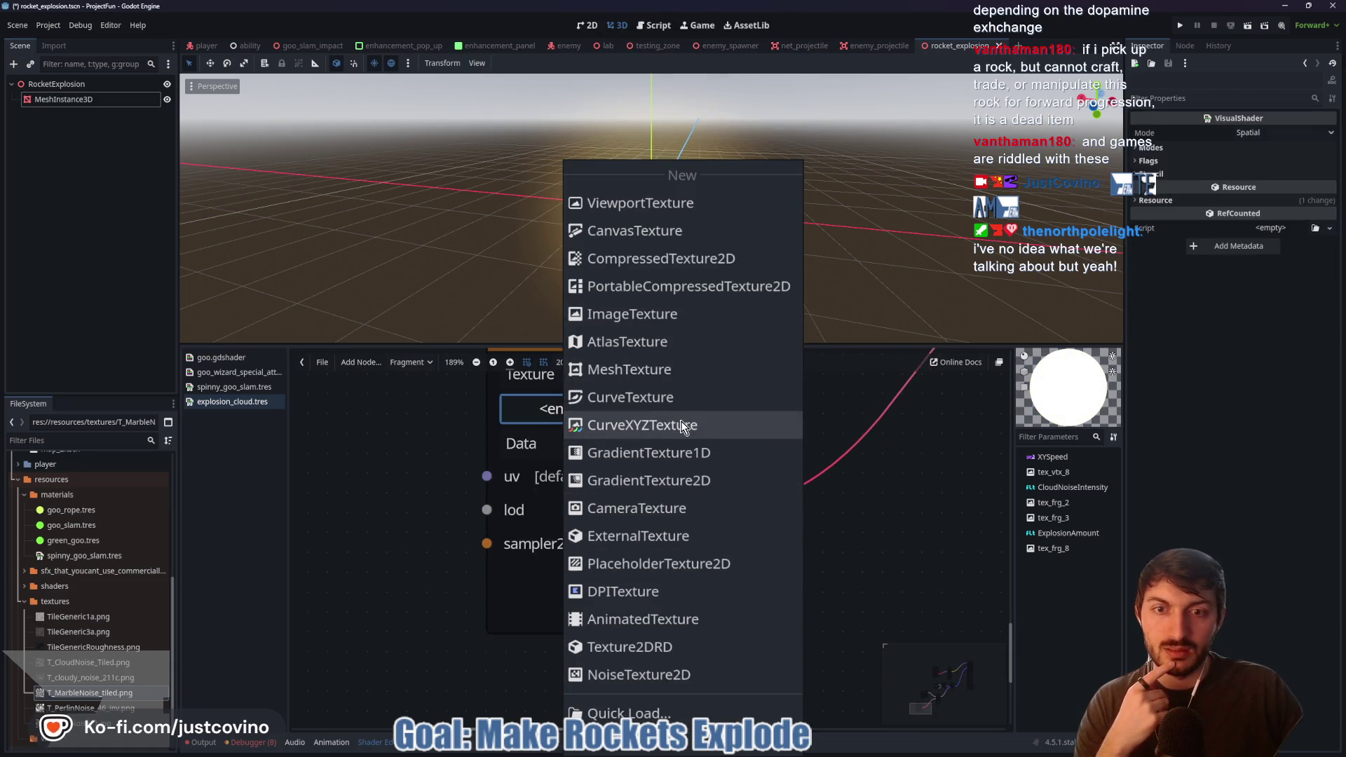
click(670, 671)
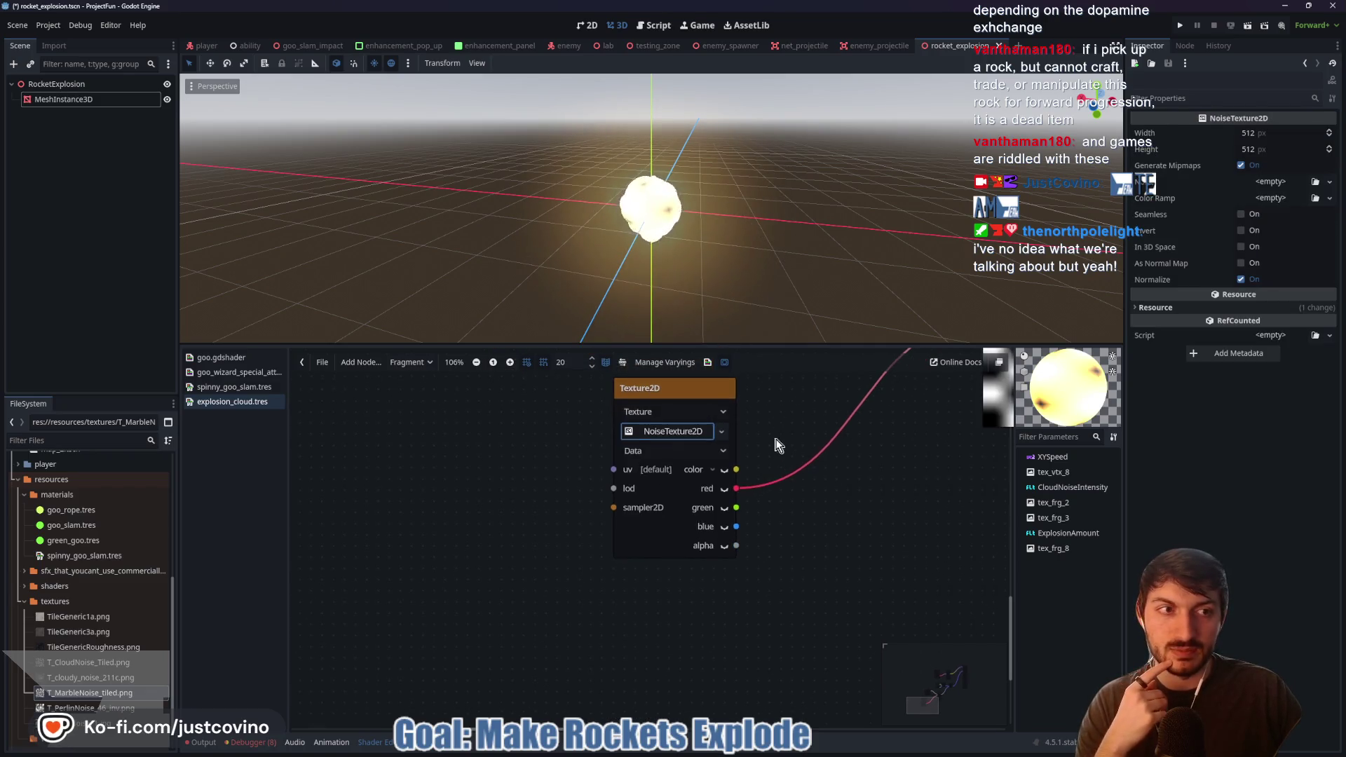
scroll(573, 528, up, 3)
scroll(573, 527, right, 2)
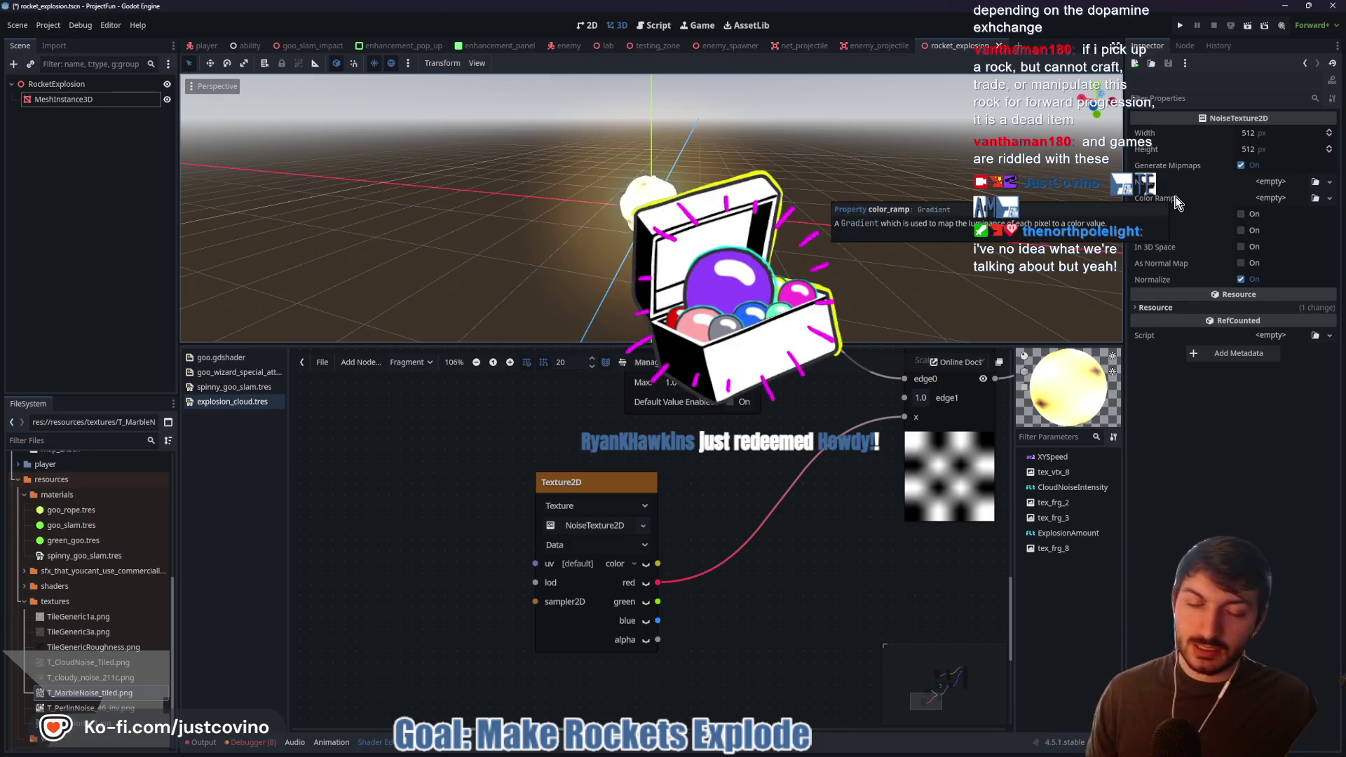
scroll(809, 460, down, 1)
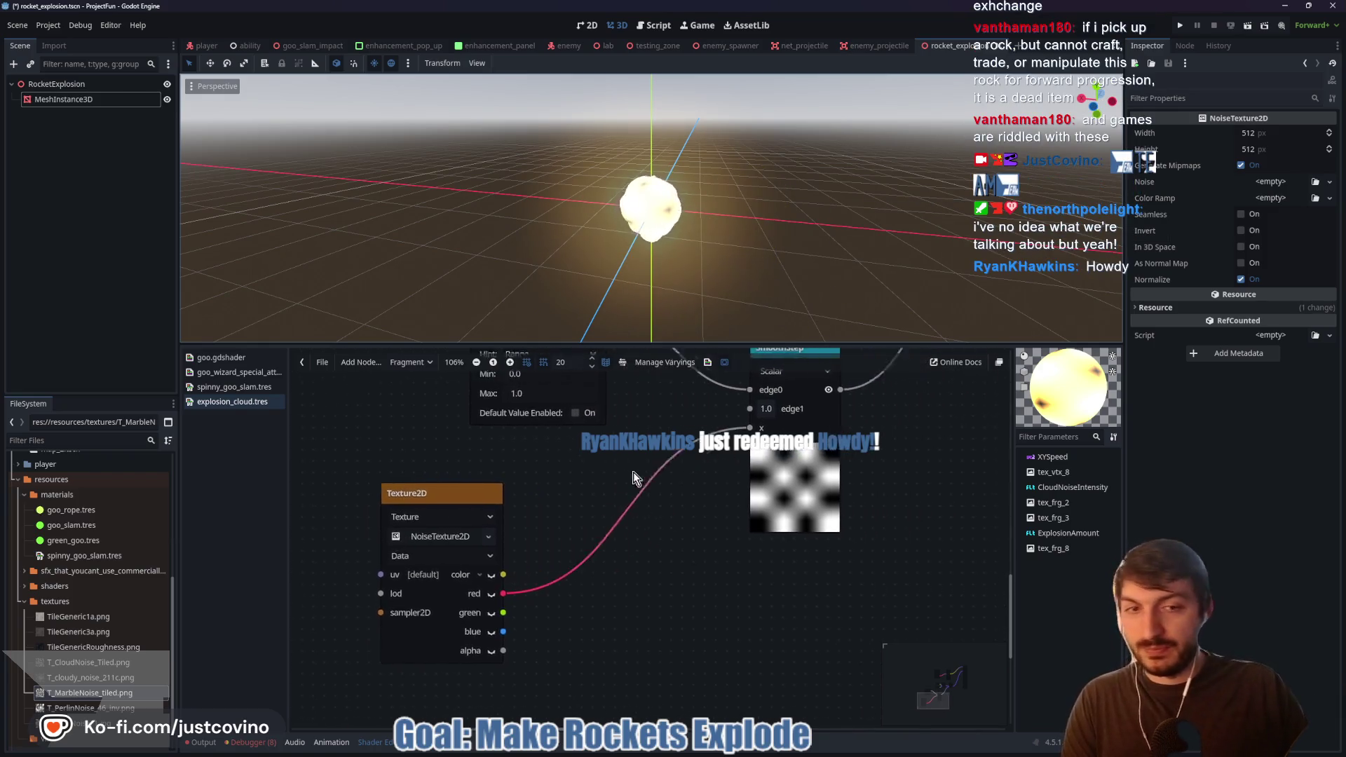
drag(724, 457, 700, 490)
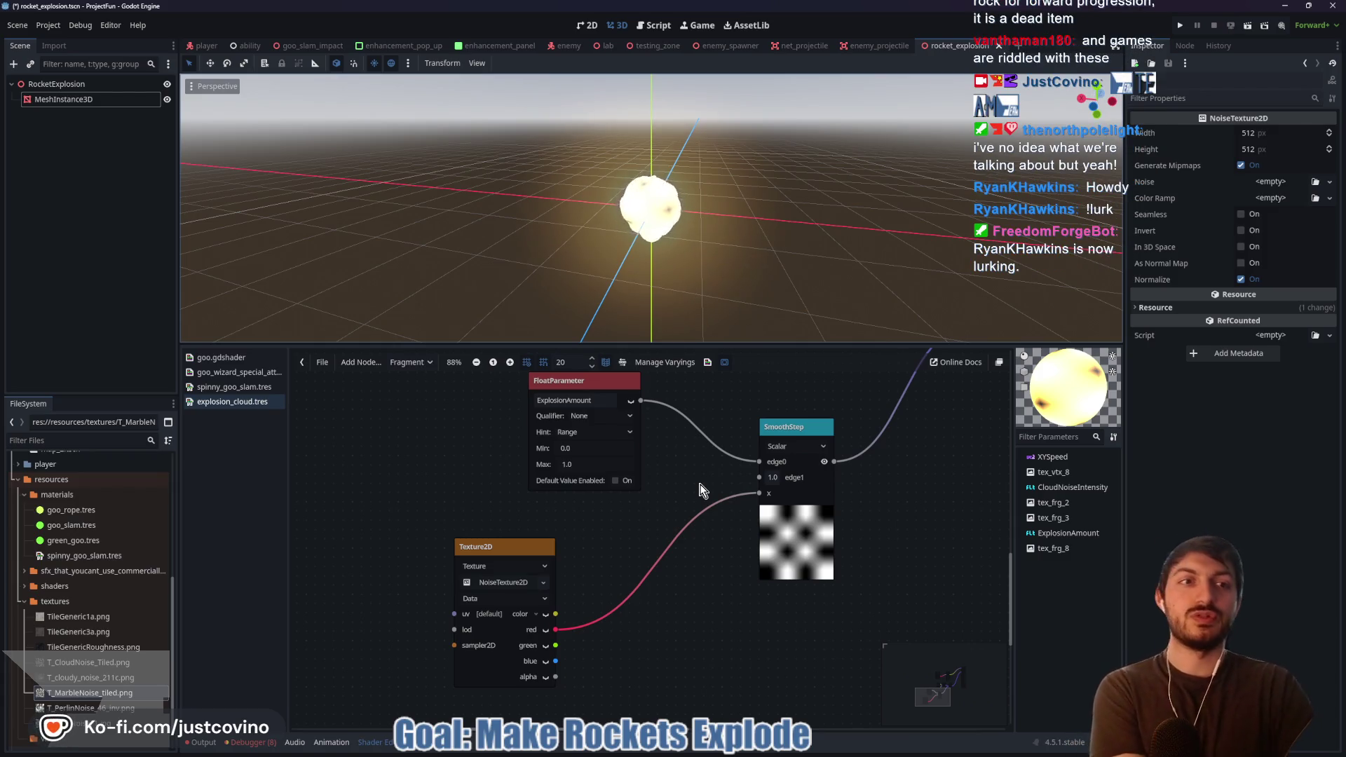
- Play the tutorial to where the noise becomes Cellular with a lower frequency
click(746, 753)
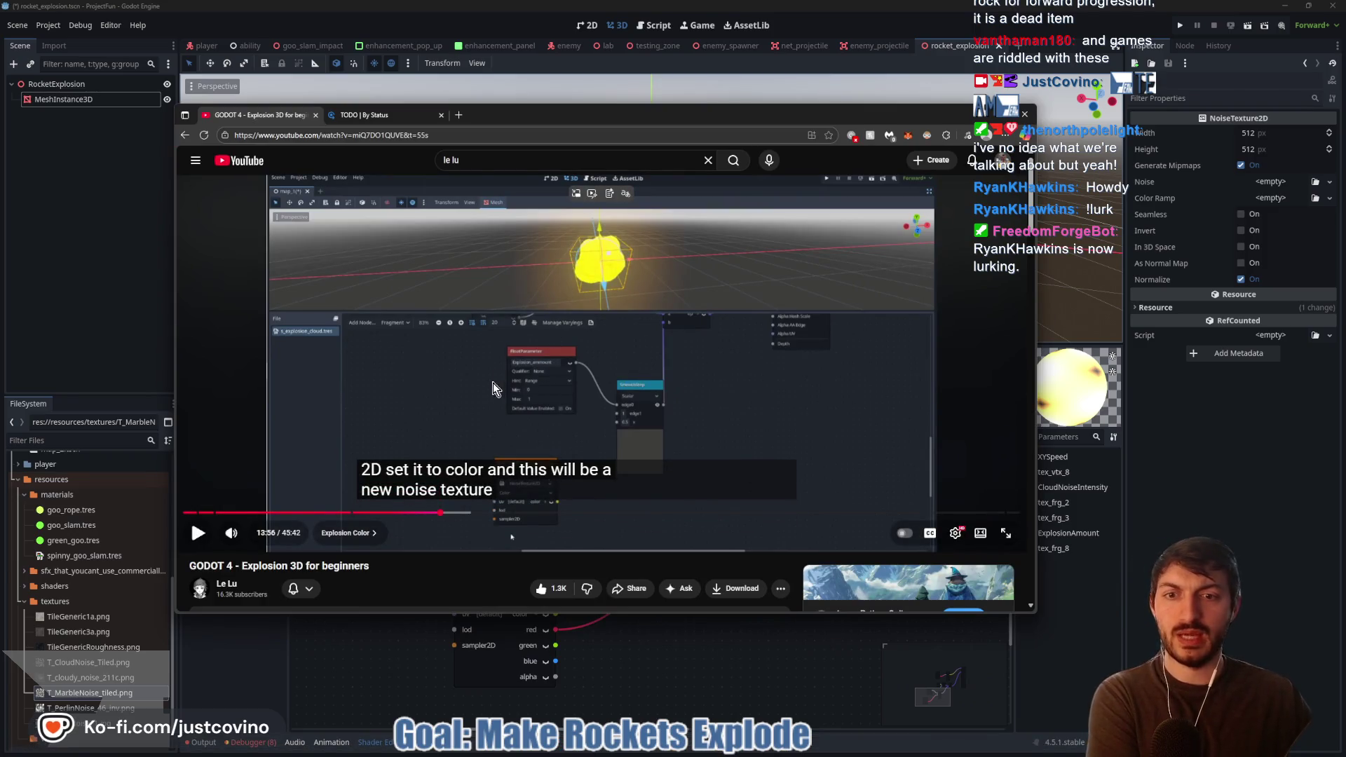
click(495, 389)
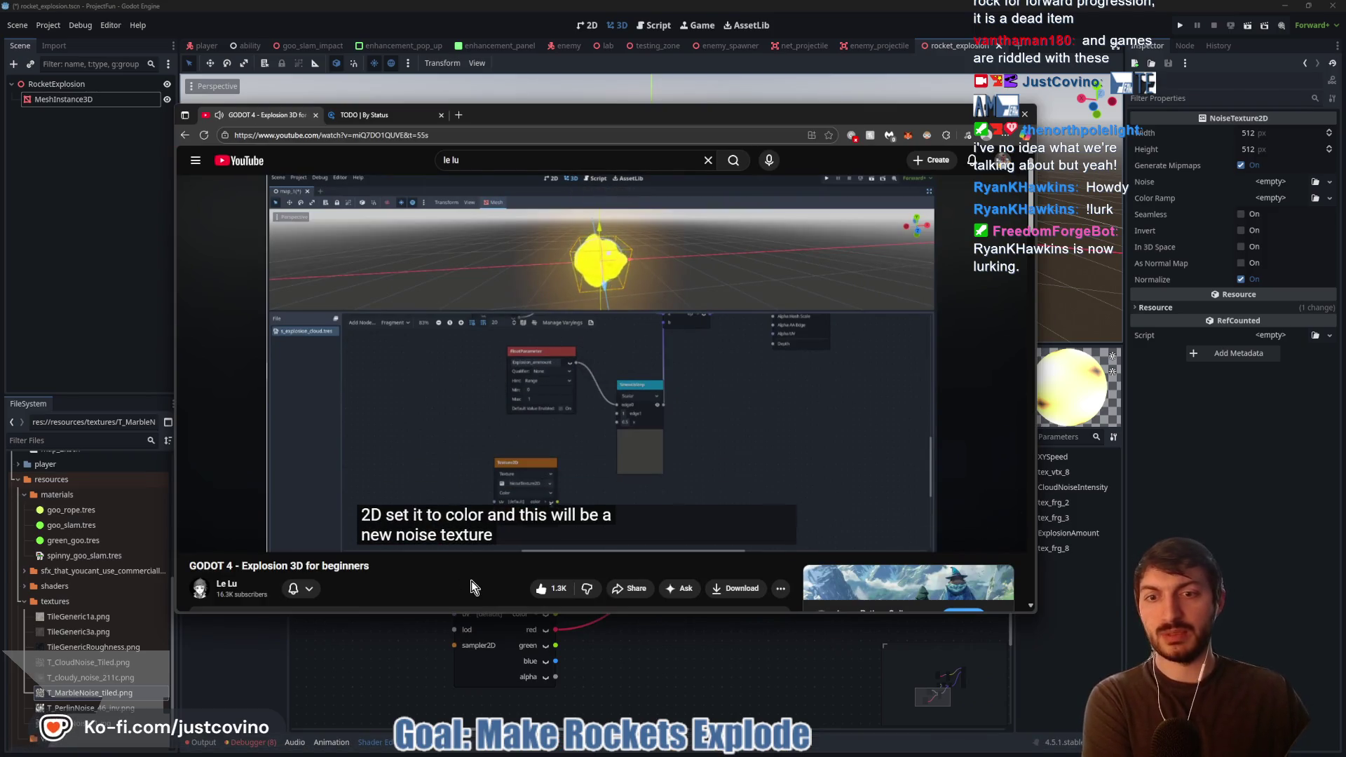
mouse_move(405, 460)
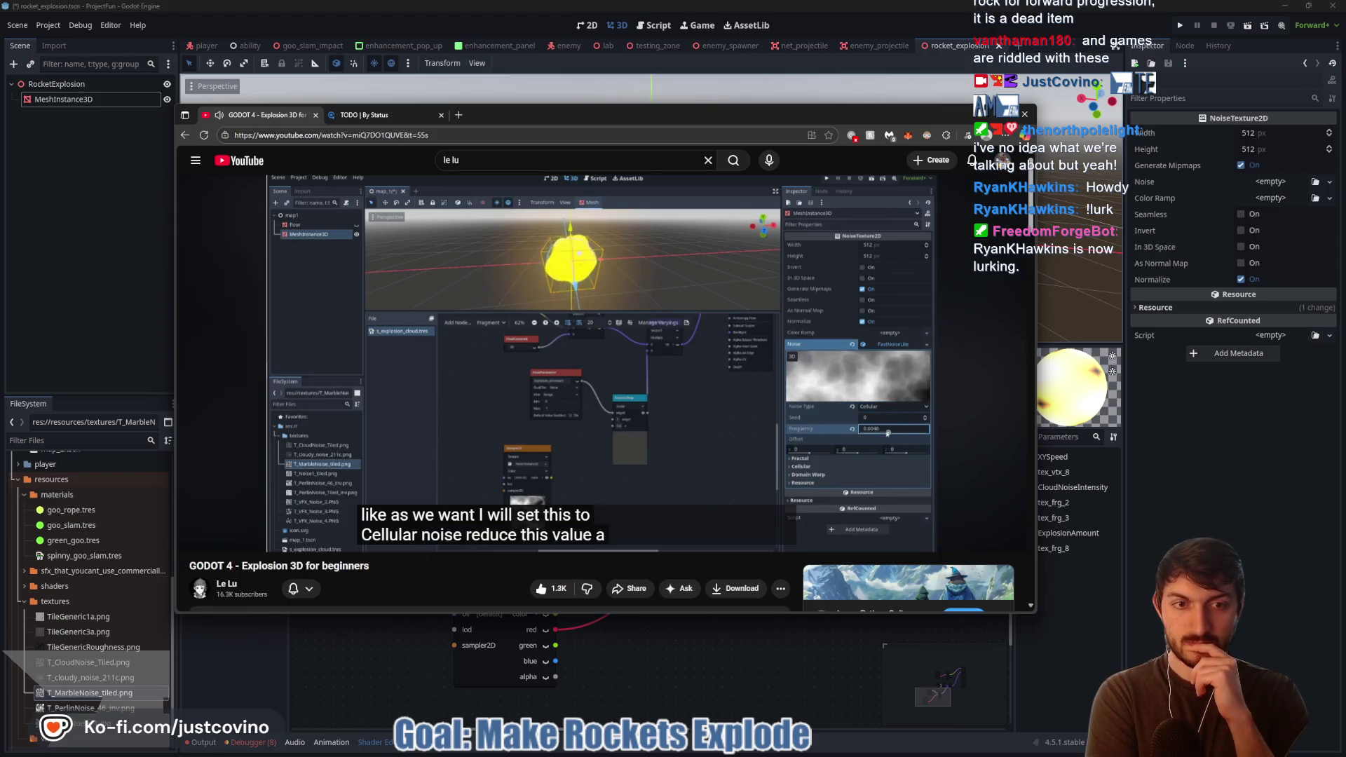
- Pause the tutorial and give the NoiseTexture2D a new FastNoiseLite noise
click(946, 385)
click(1267, 179)
click(1268, 179)
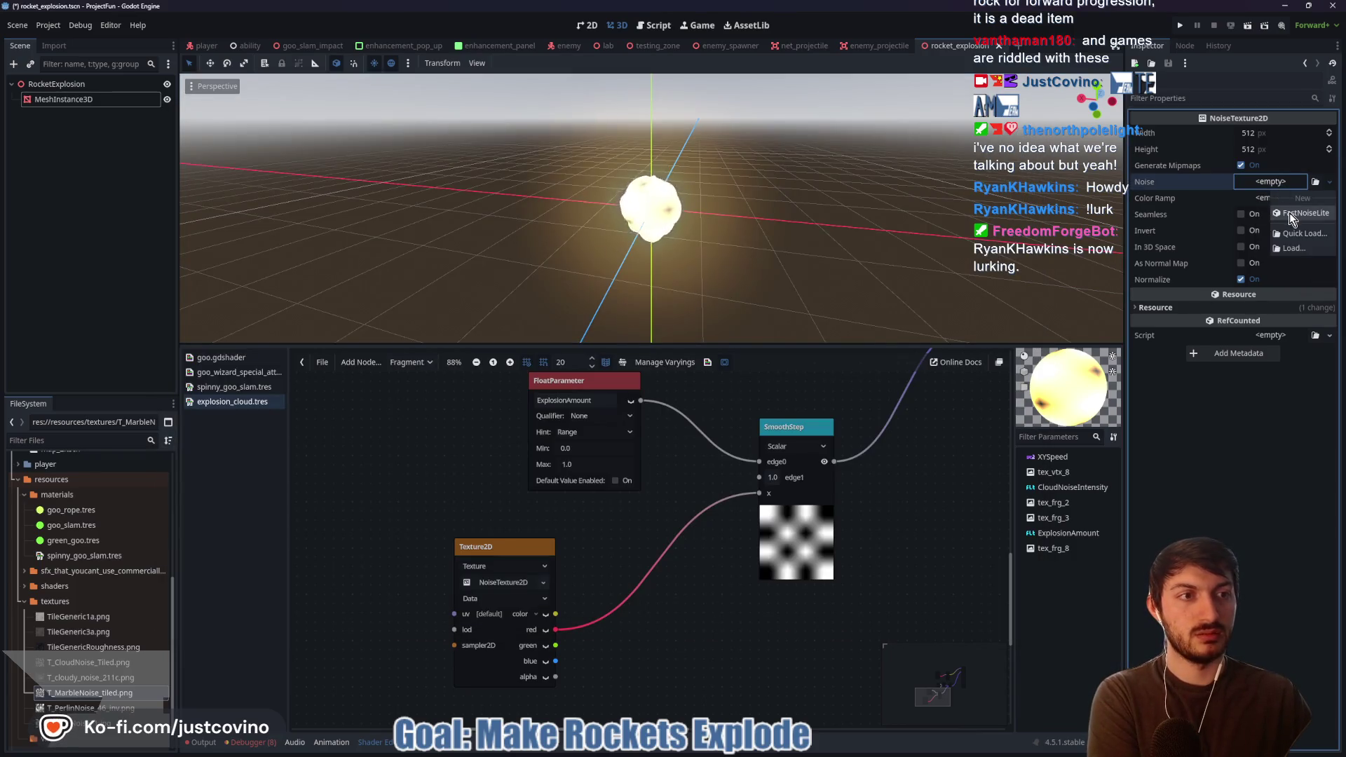
click(1289, 212)
- Set the noise type to Cellular and frequency to 0.003, then resume the tutorial
click(1266, 184)
click(1273, 278)
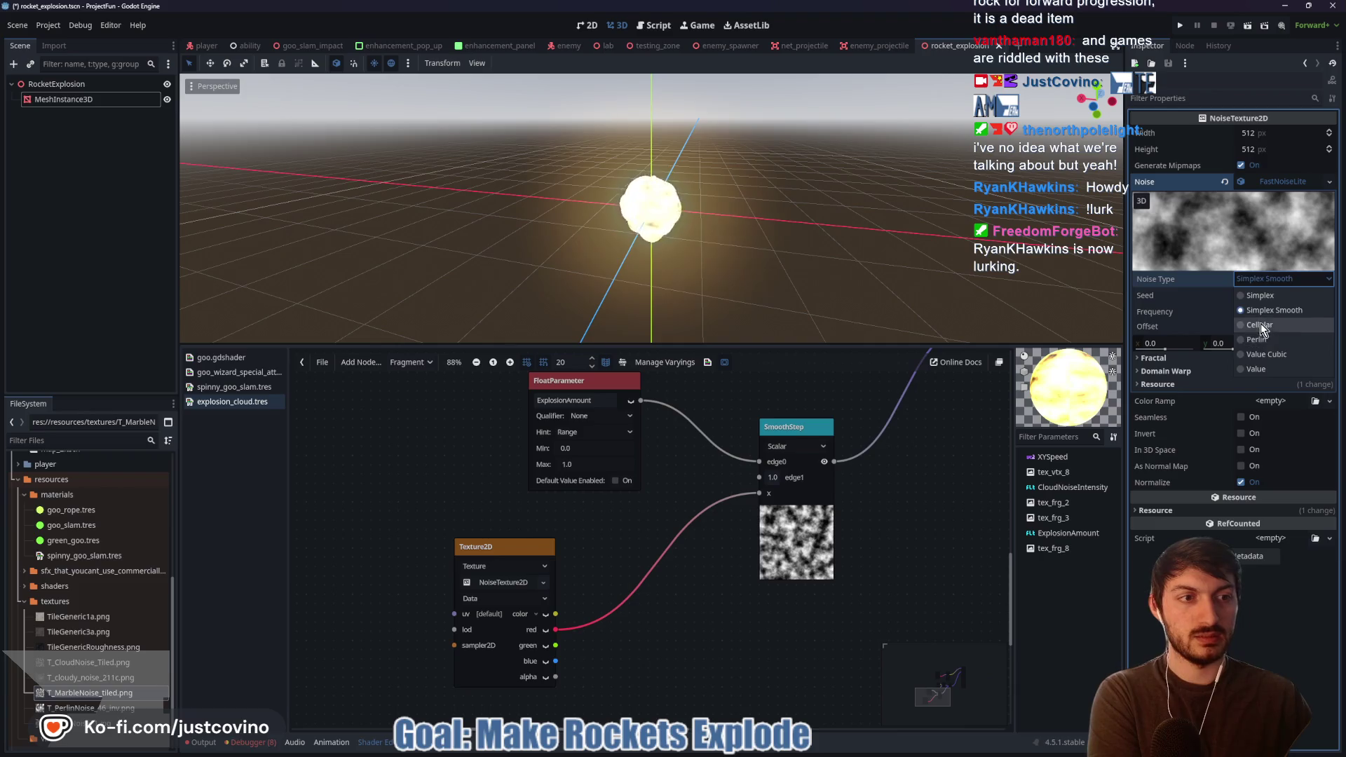
click(1260, 323)
click(1270, 310)
text(0.003)
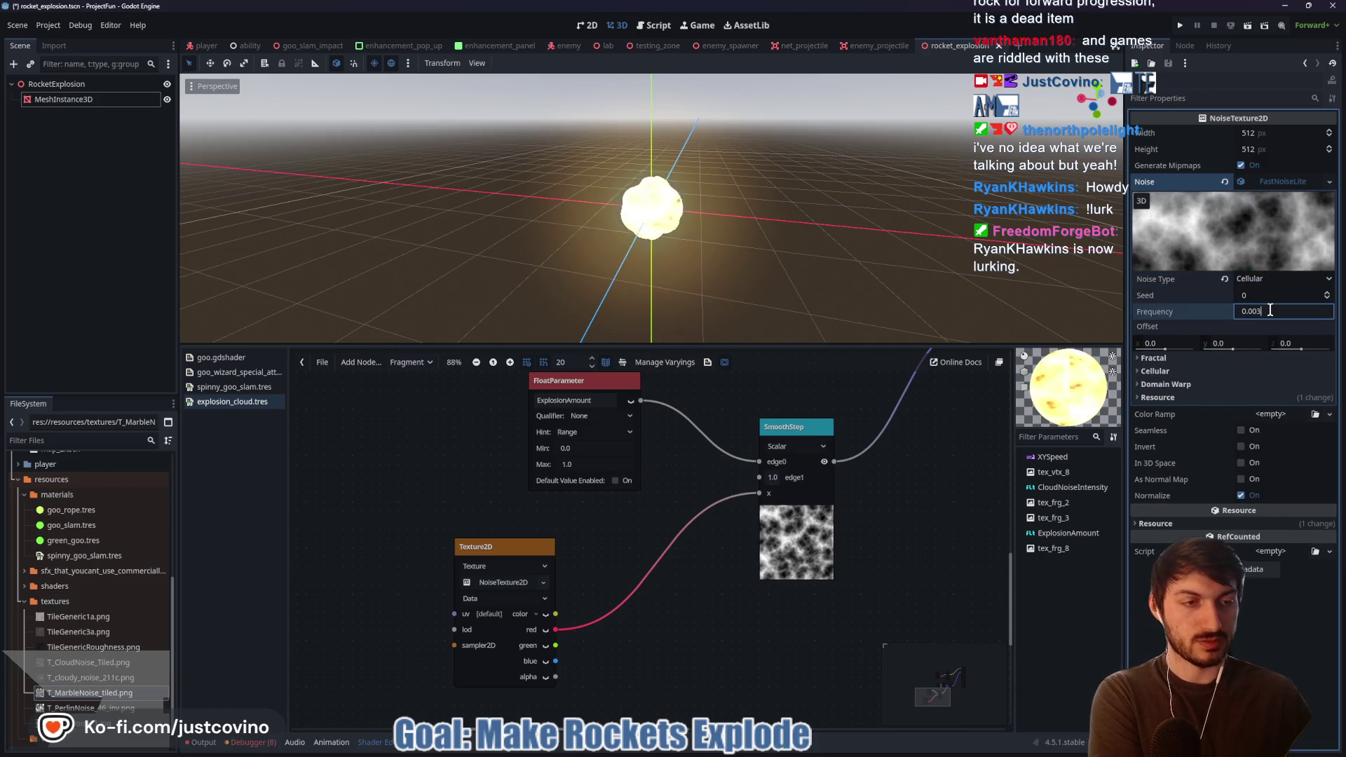
key(Return)
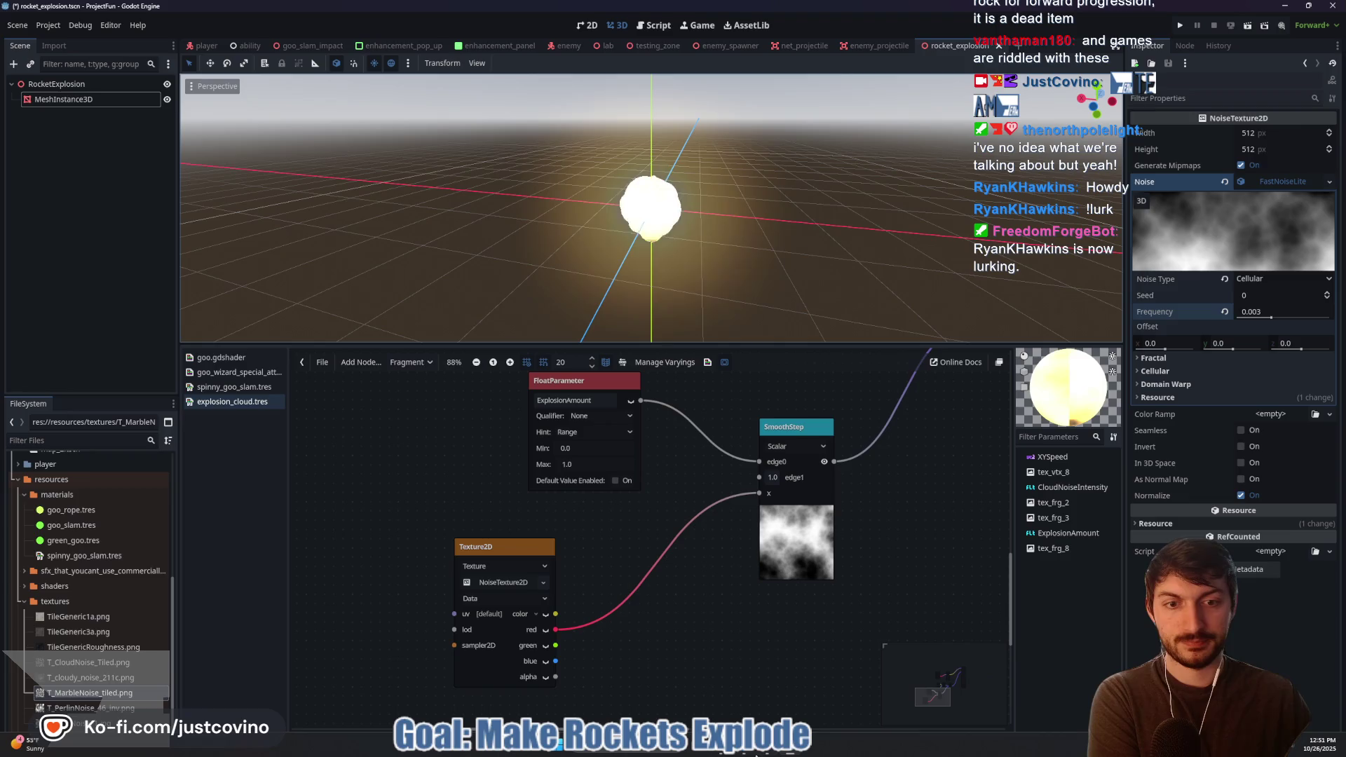
click(755, 752)
click(659, 348)
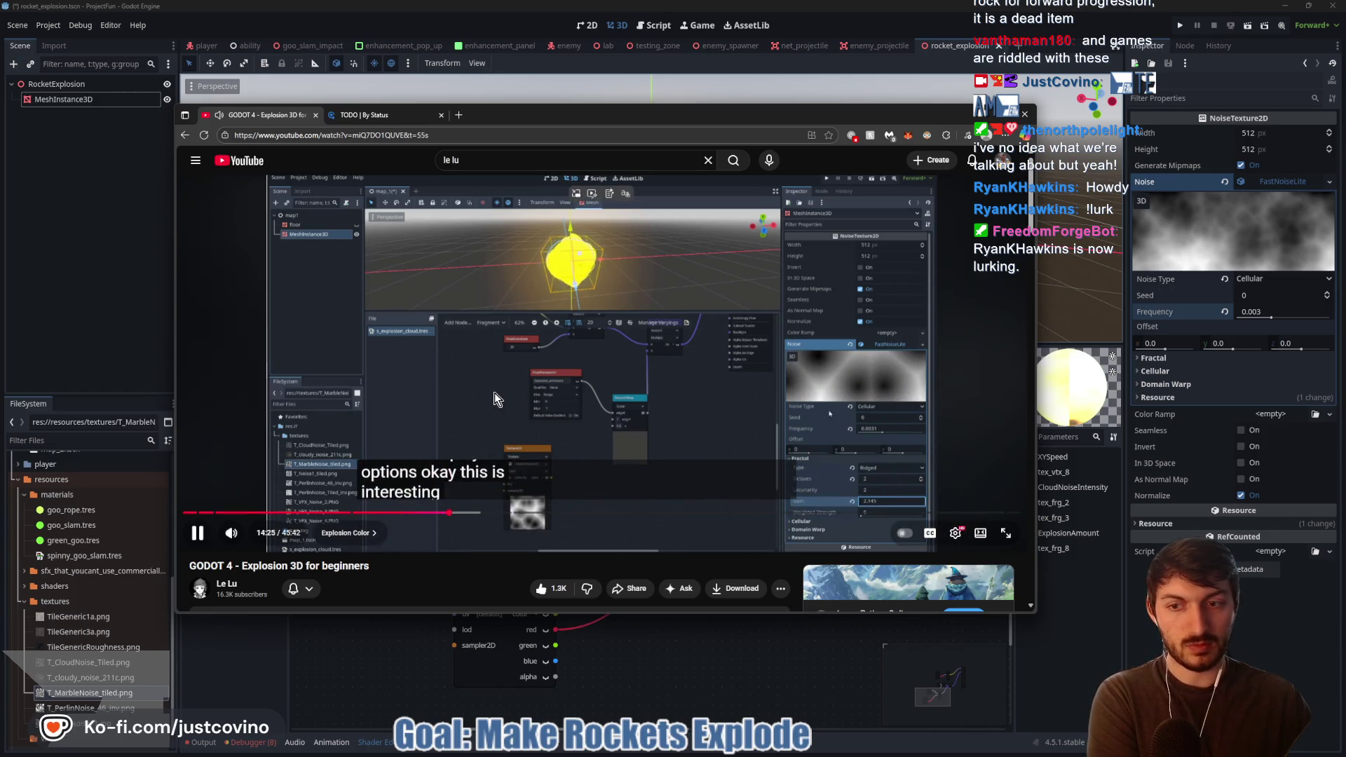
- Pause the tutorial on its noise texture settings and switch back to Godot
click(418, 424)
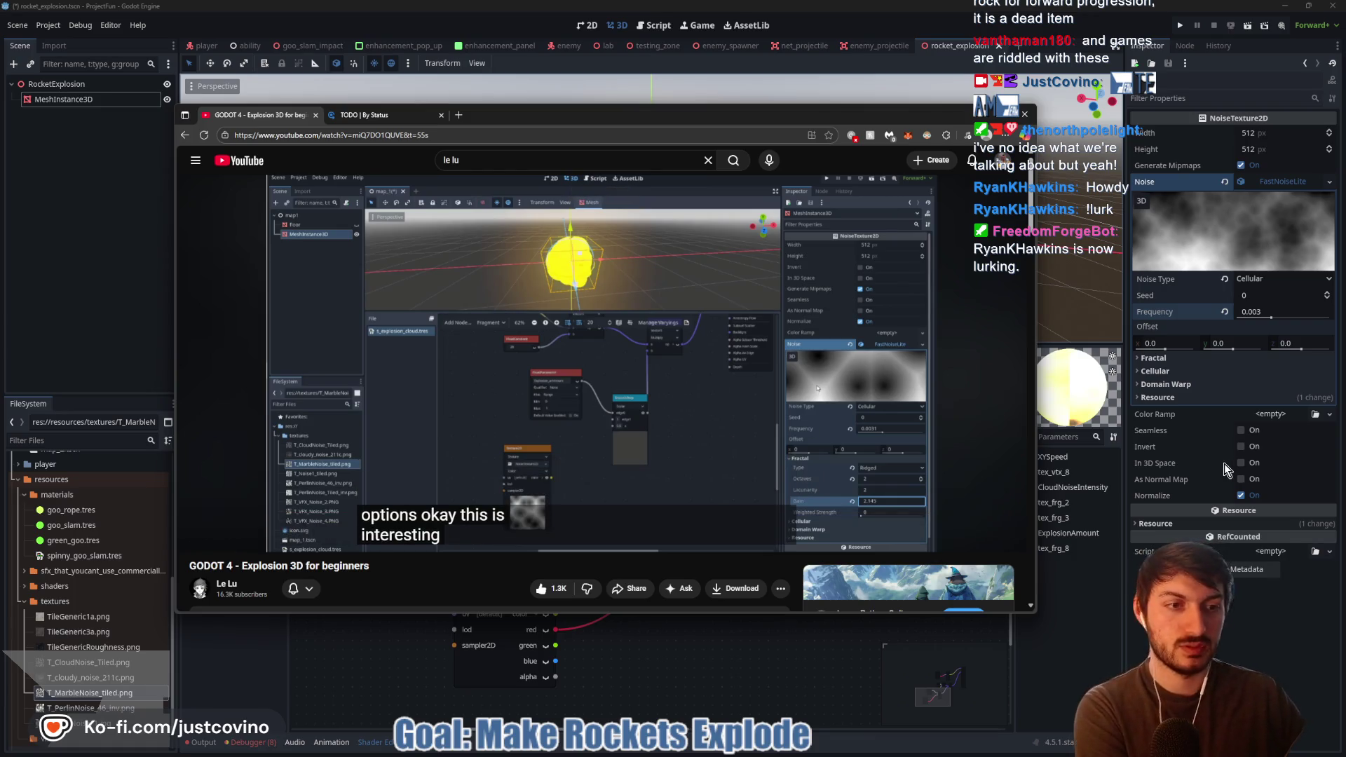
click(1171, 359)
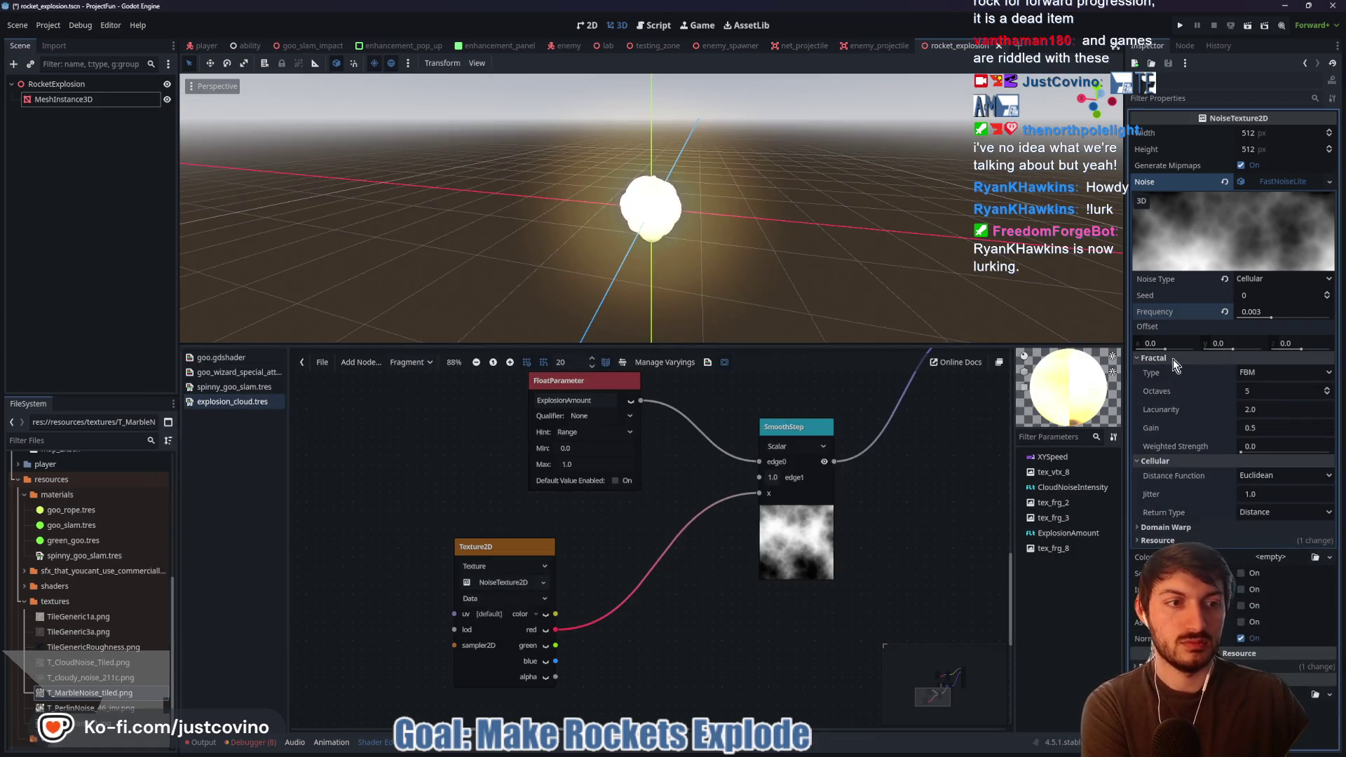
- Set the cellular noise fractal type to Ridged with 2 octaves
click(1273, 372)
click(1261, 419)
click(1259, 390)
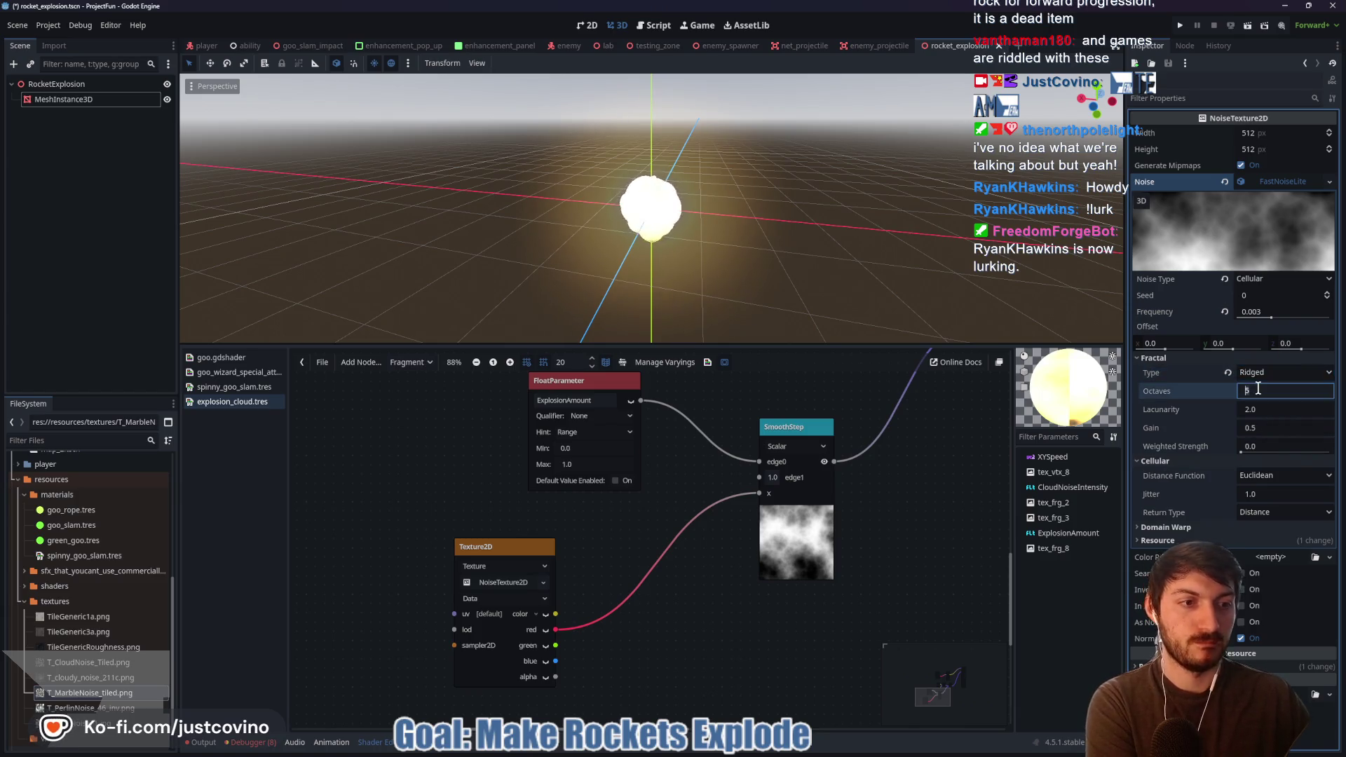
text(2)
key(Return)
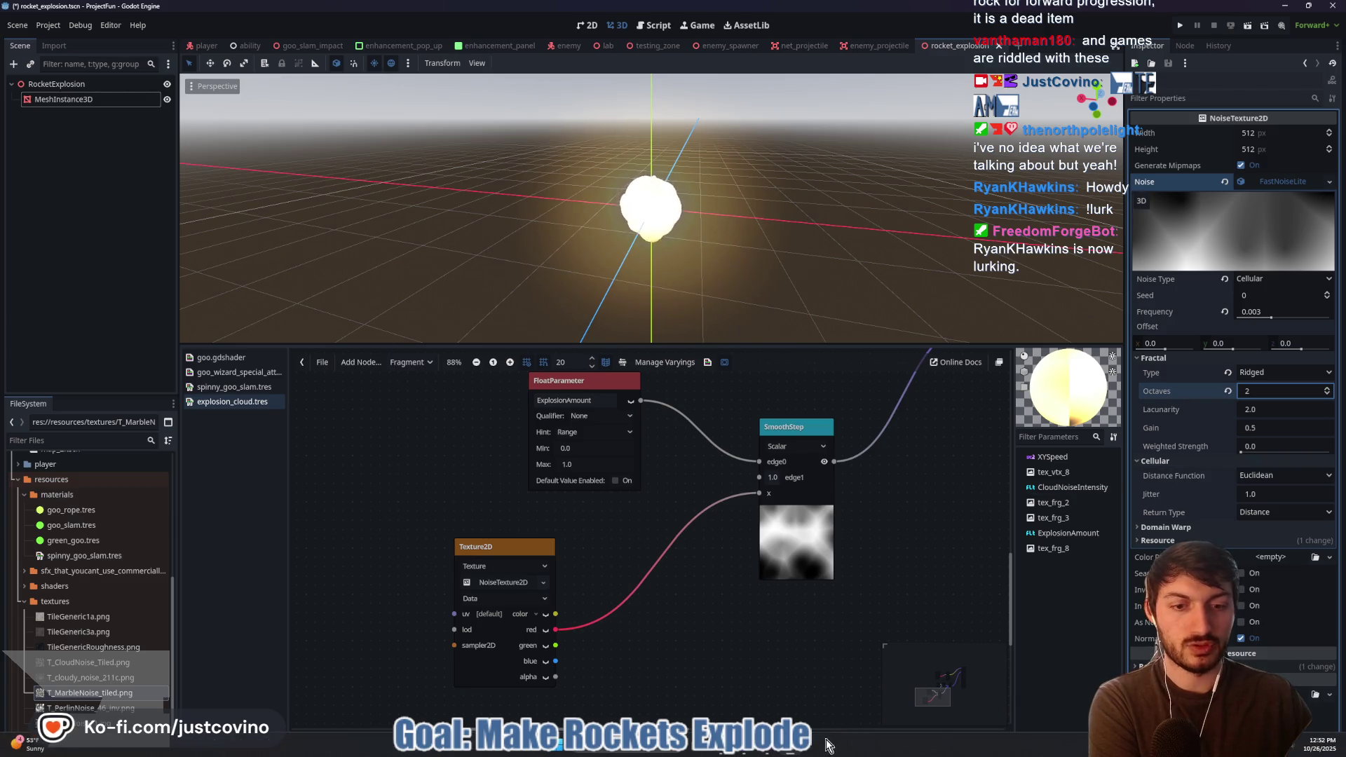
- Check the tutorial and set the fractal gain to 2.145
key(alt+Tab)
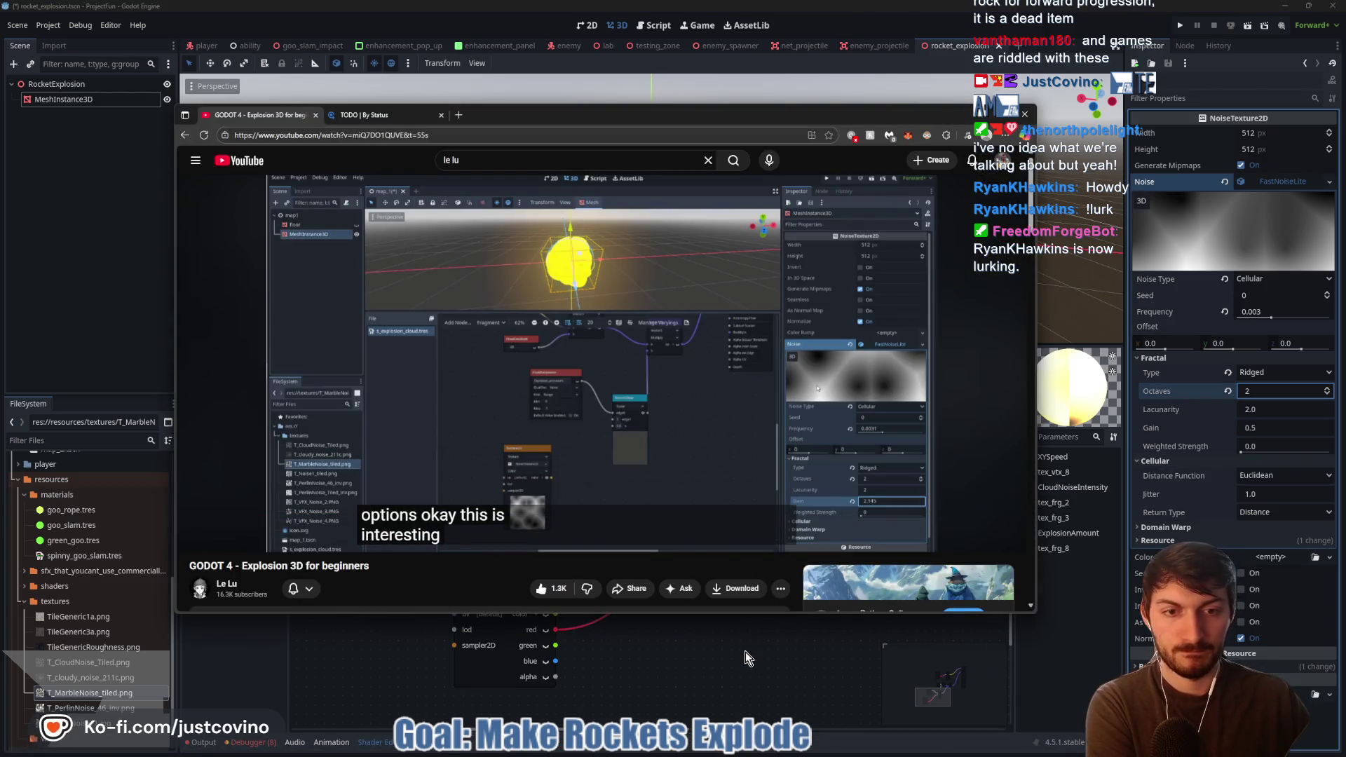
click(1265, 425)
text(2.14)
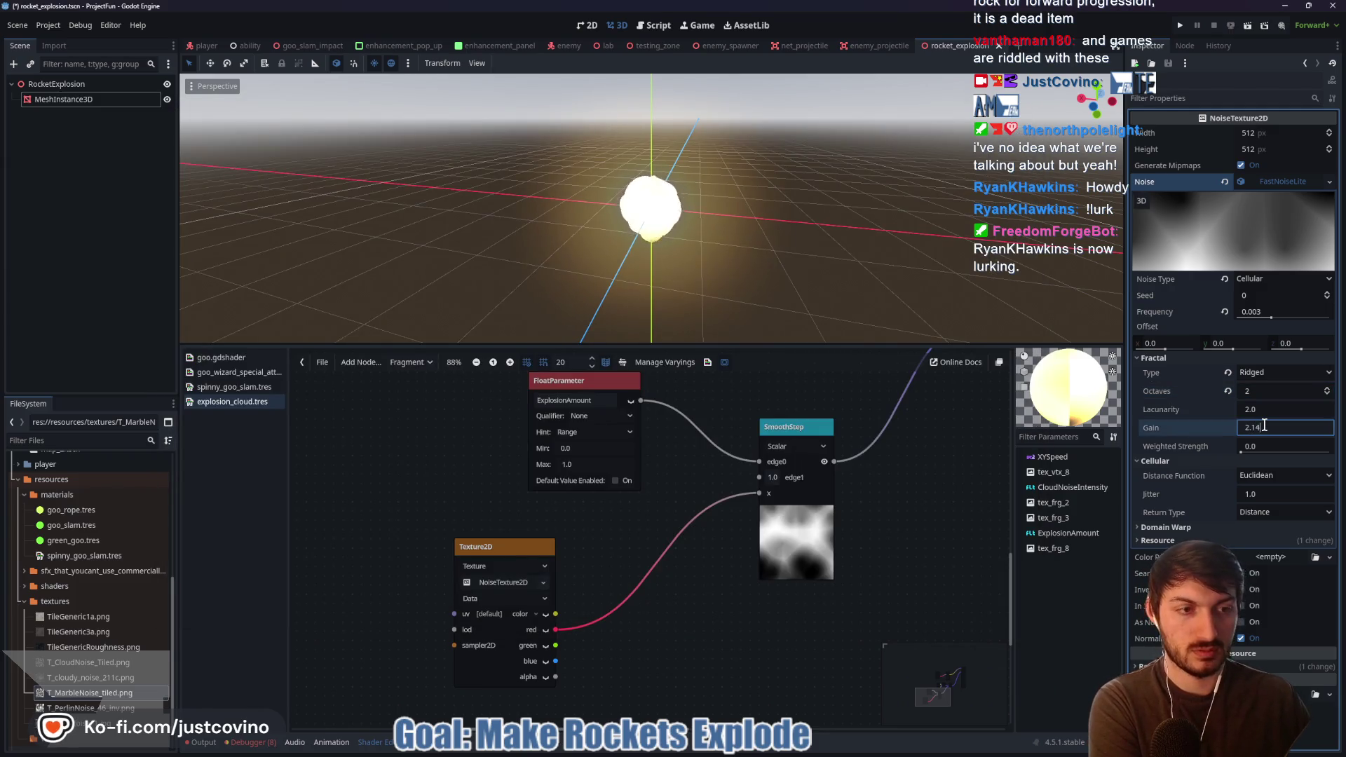
text(5)
key(Return)
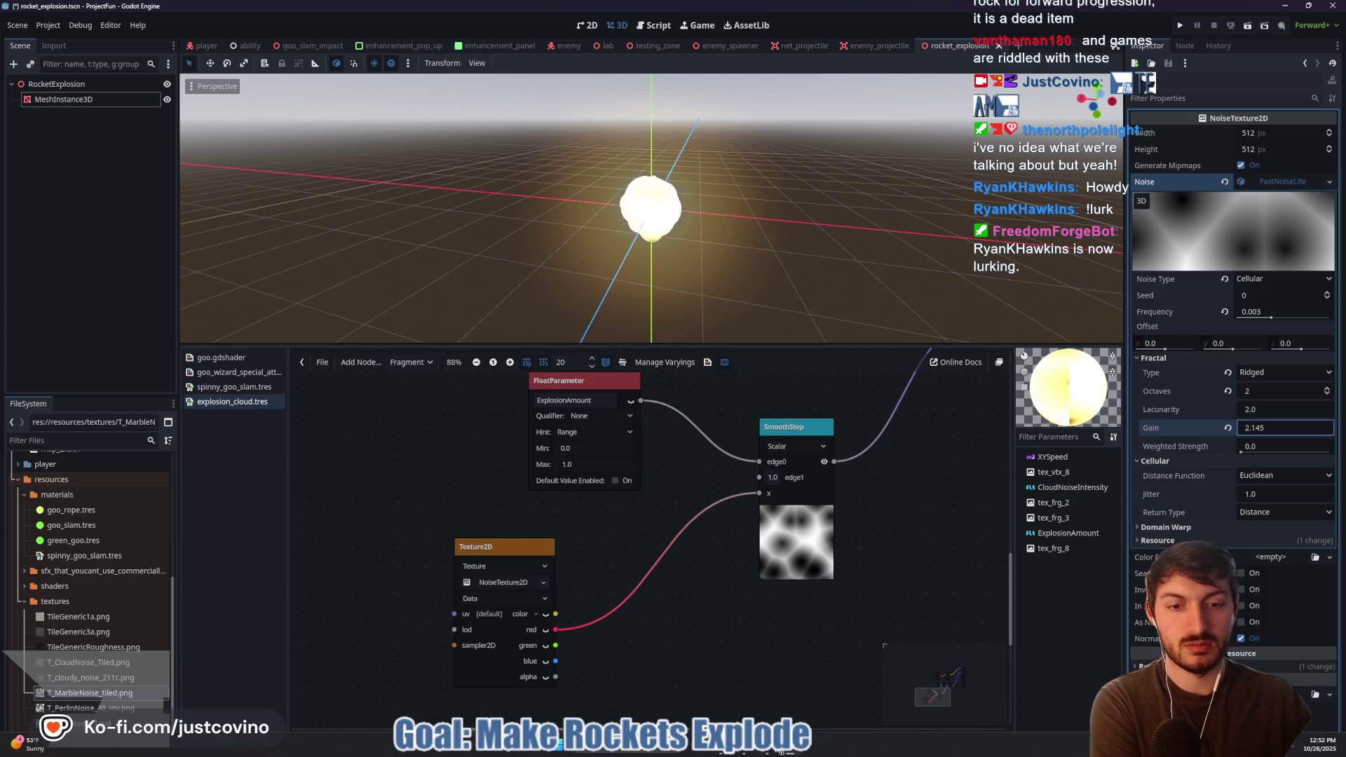
- Check the paused tutorial and set the noise frequency to 0.0031
mouse_move(741, 752)
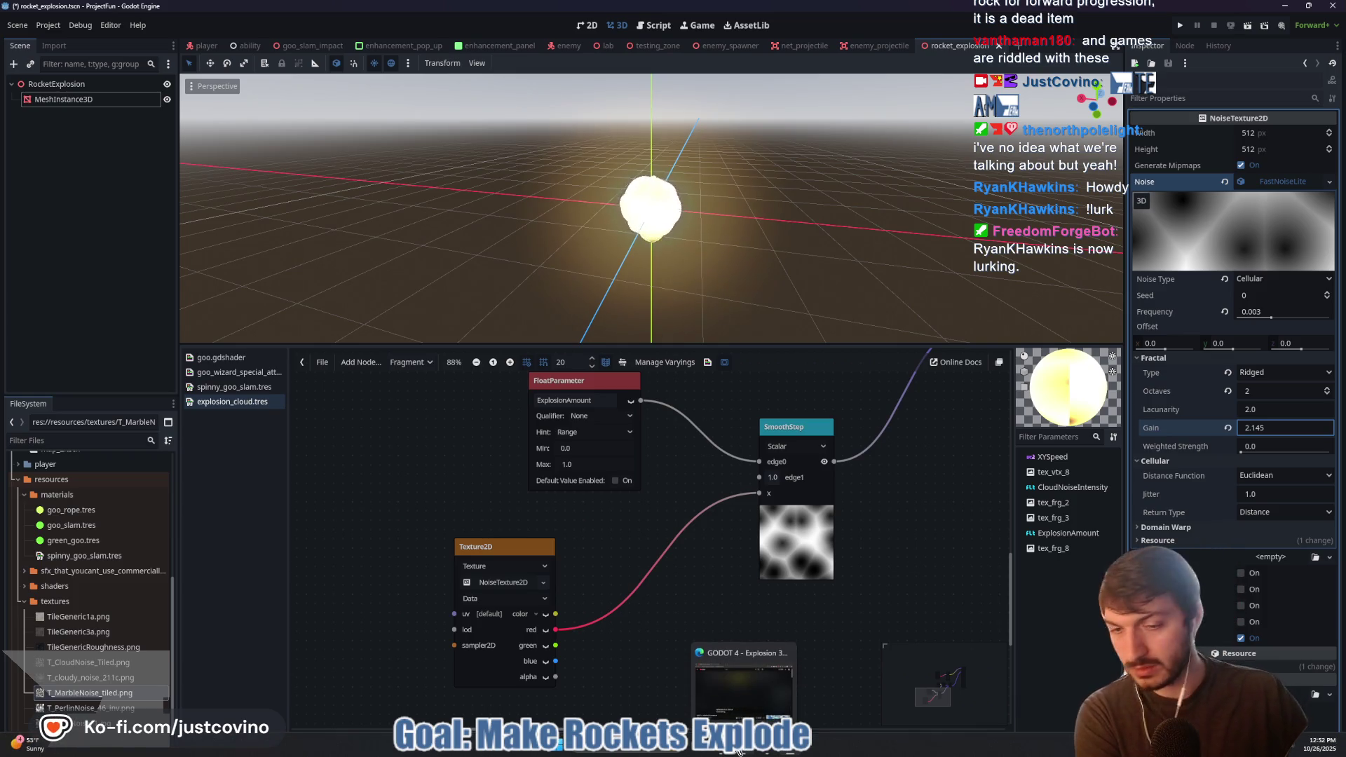
click(742, 752)
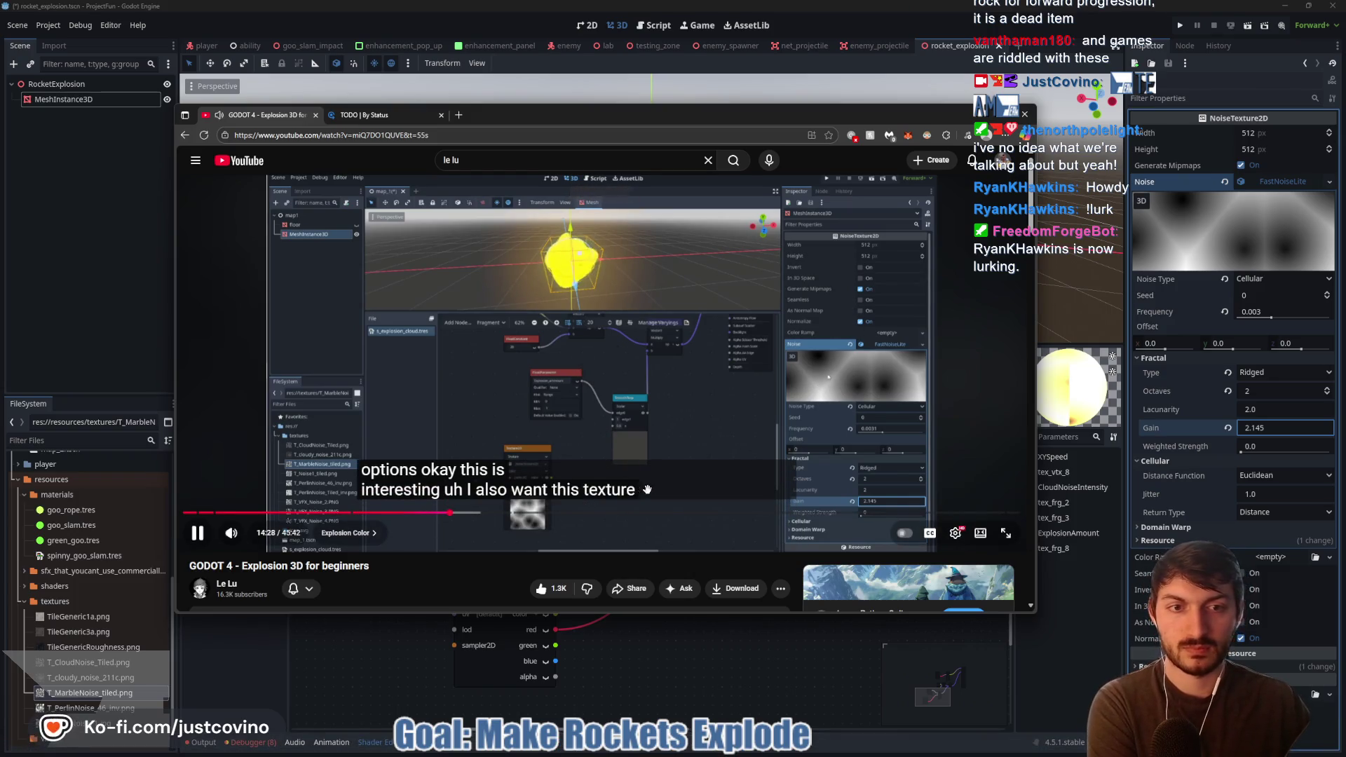
click(697, 384)
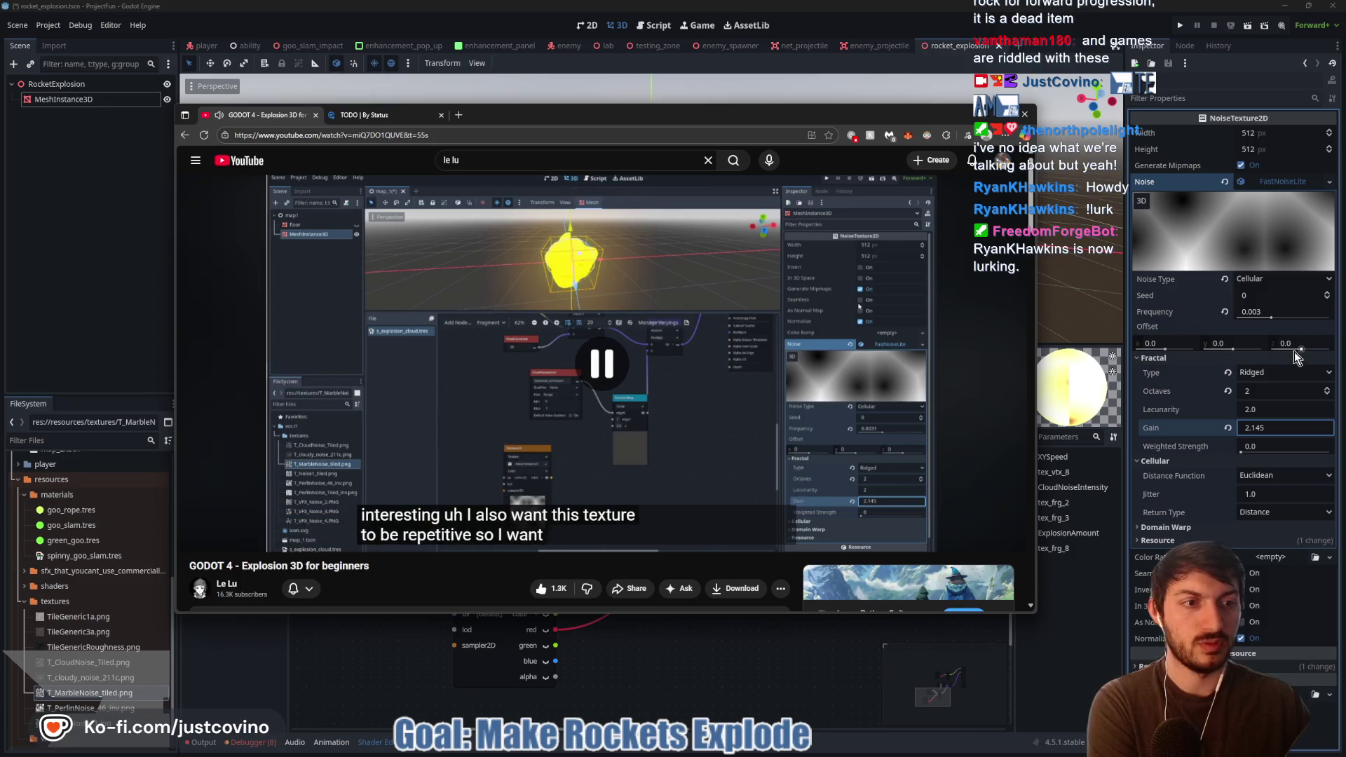
click(1274, 310)
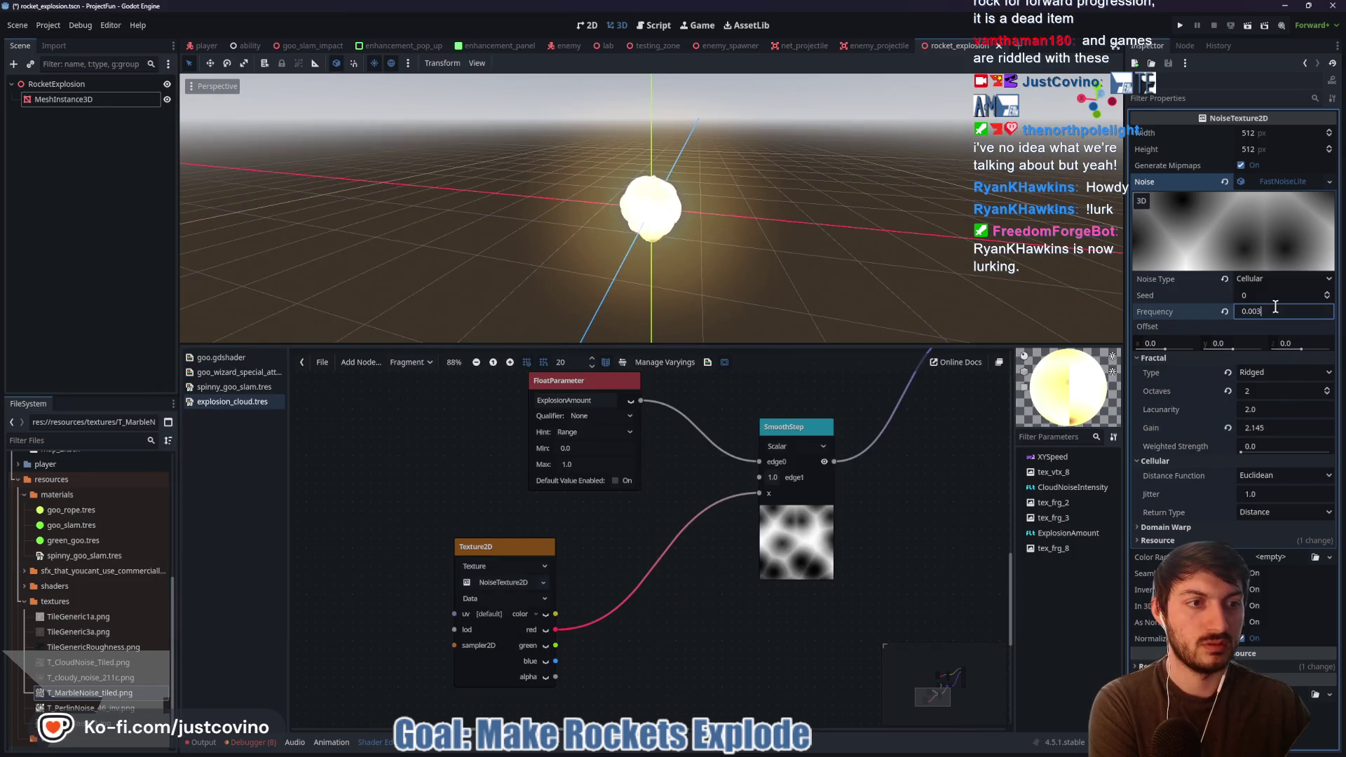
text(1)
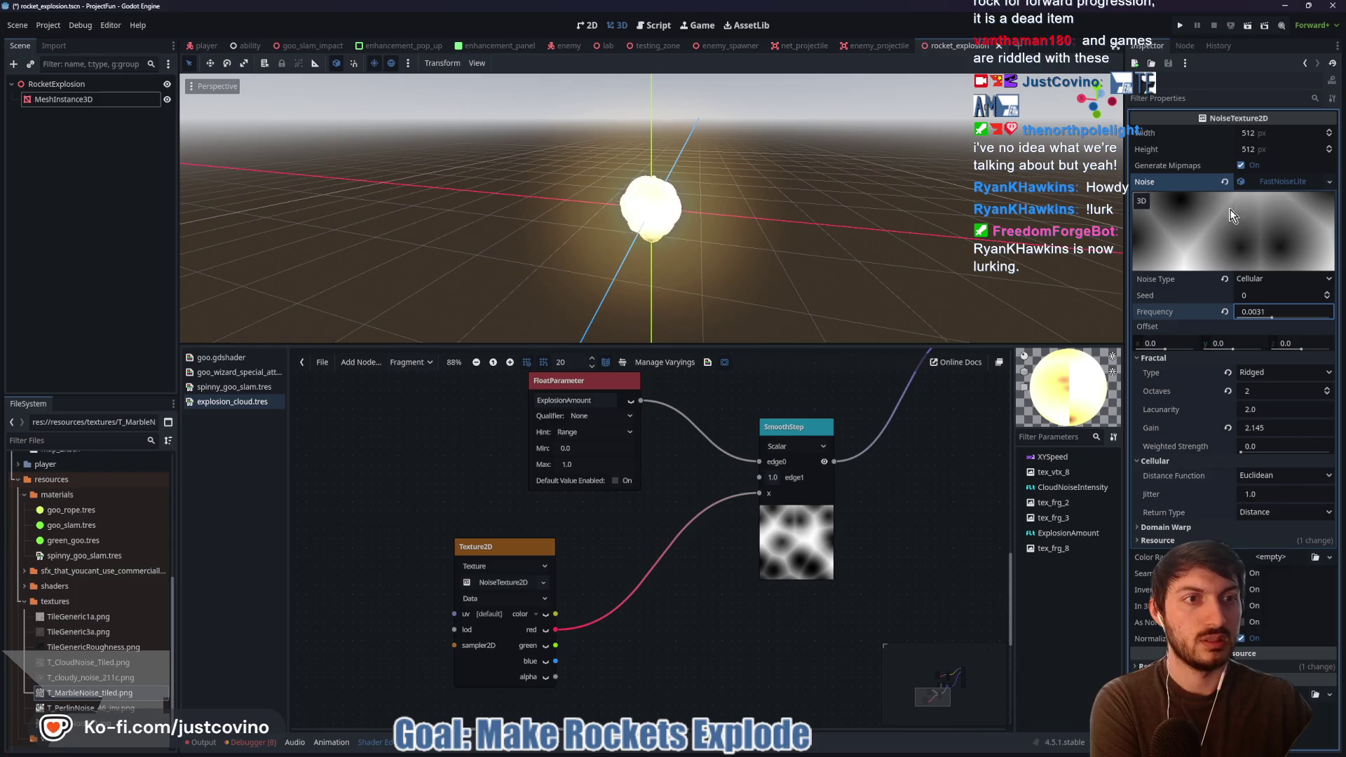
- Collapse the Fractal and Cellular sections and turn on Seamless for the noise texture
click(1168, 358)
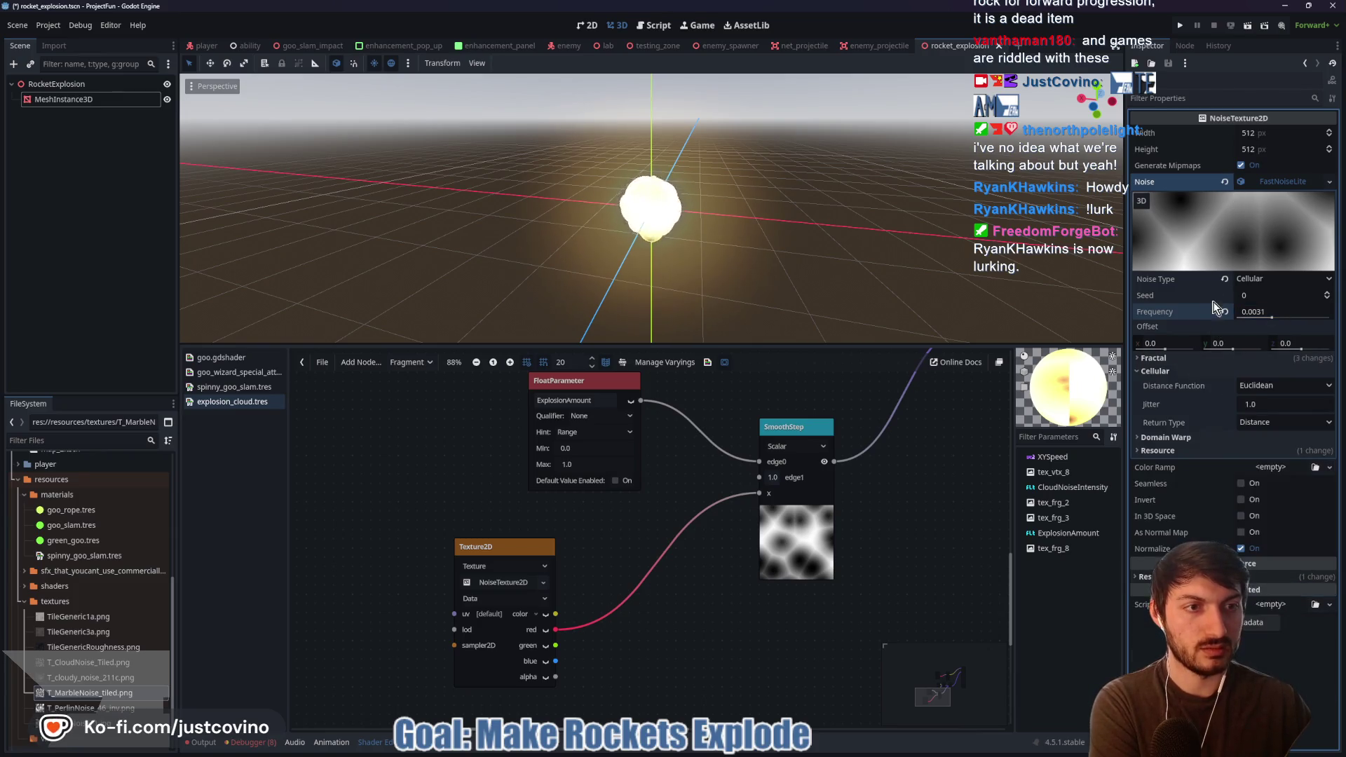
click(1155, 371)
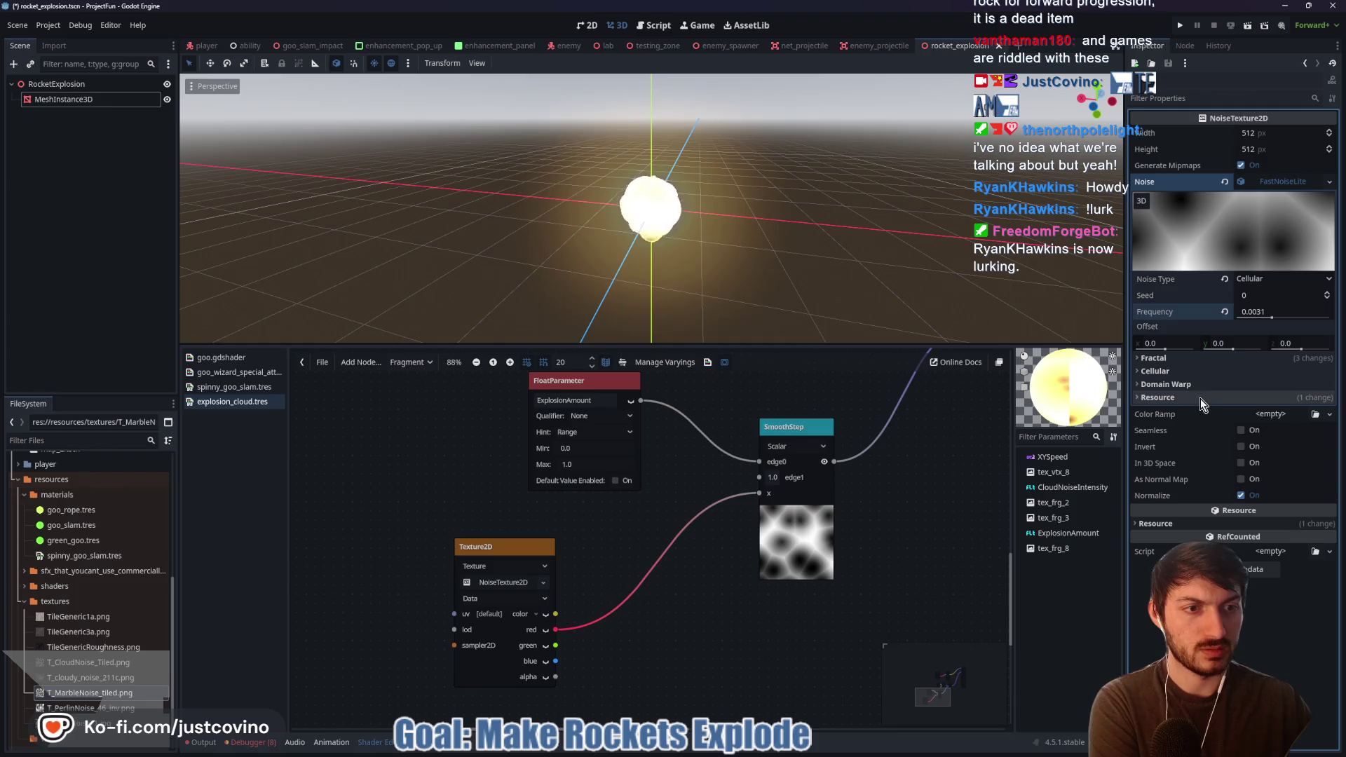
click(1242, 430)
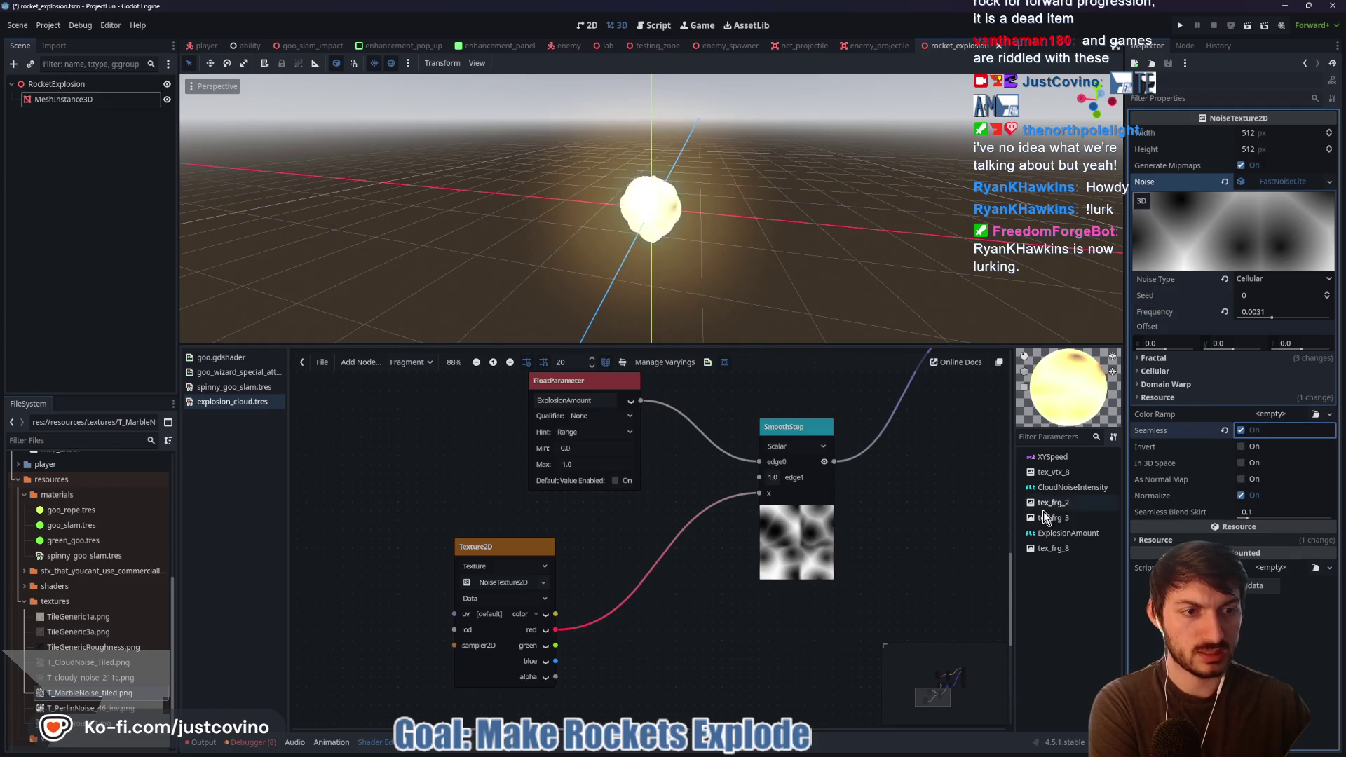
- Play the tutorial briefly and pause on its seamless blend skirt value
mouse_move(805, 754)
click(745, 753)
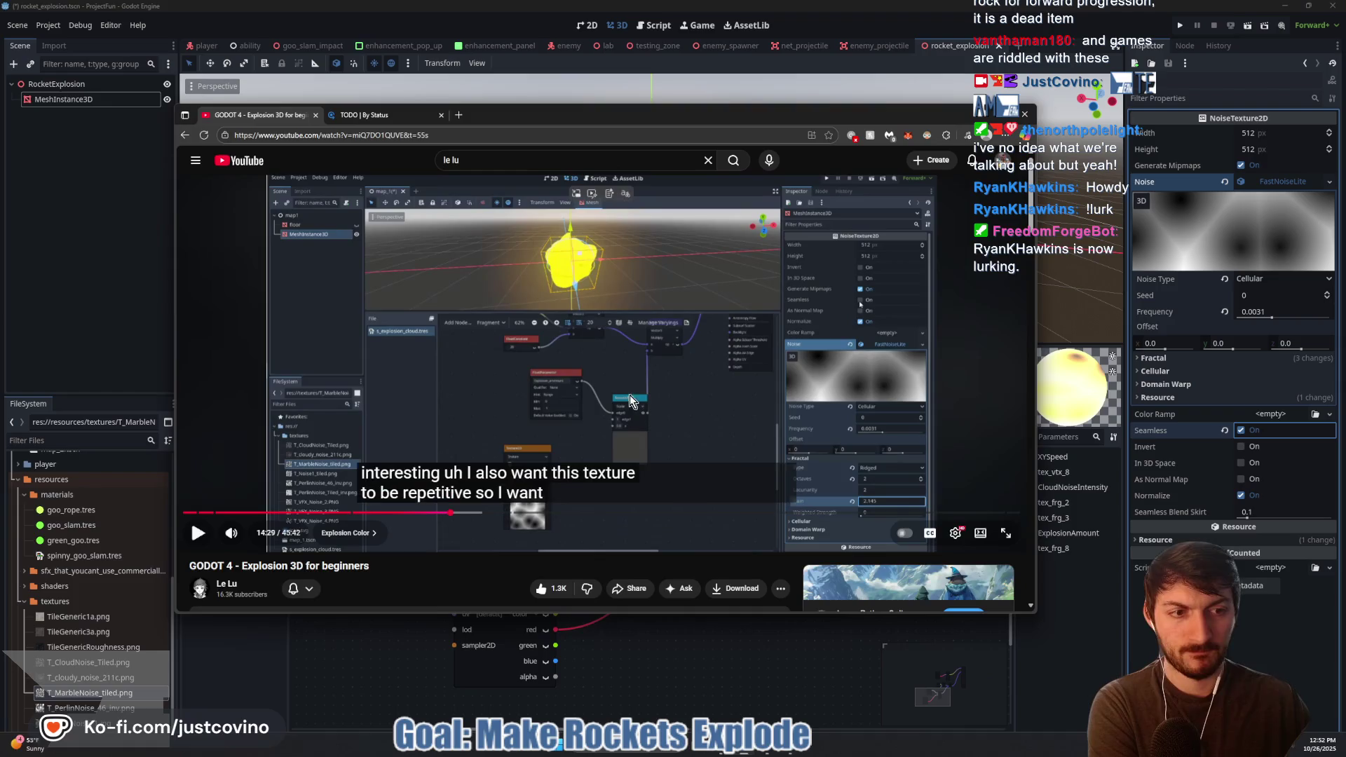
click(624, 414)
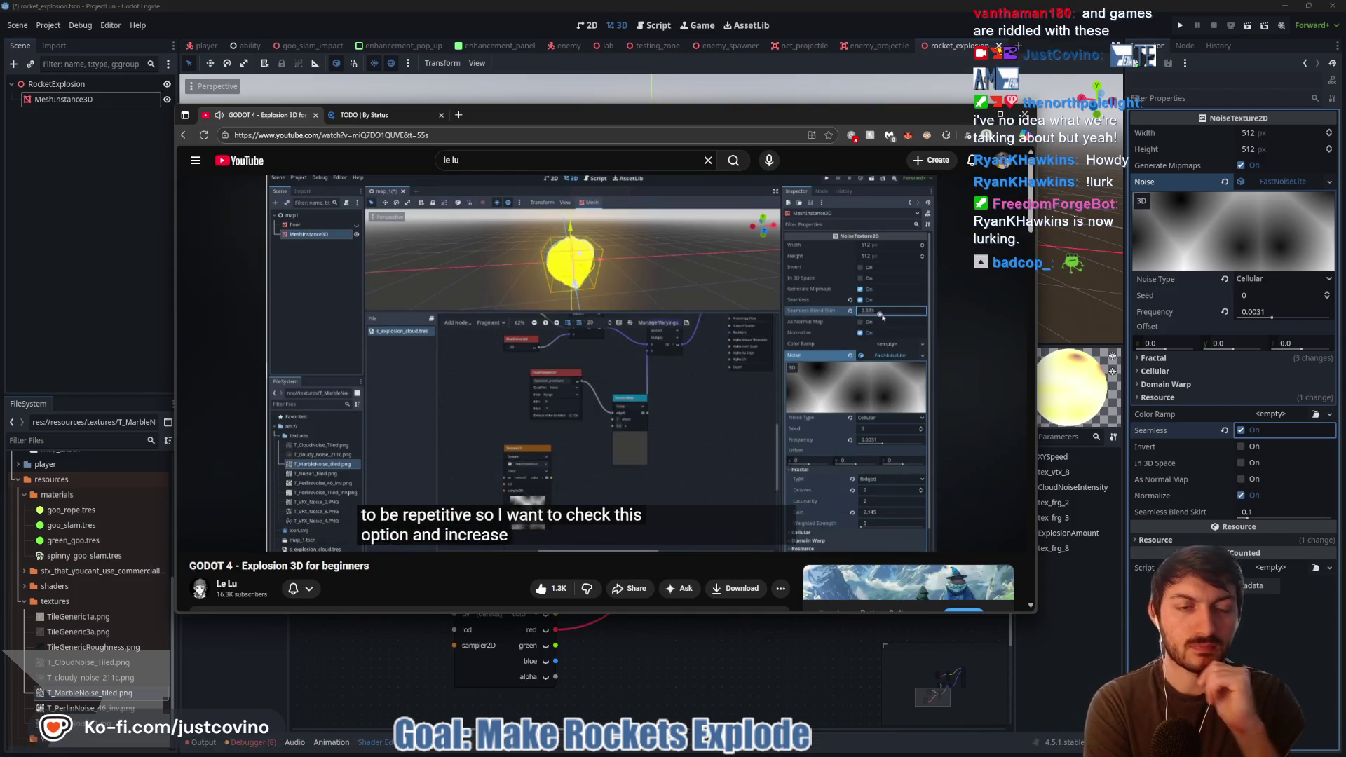
click(680, 370)
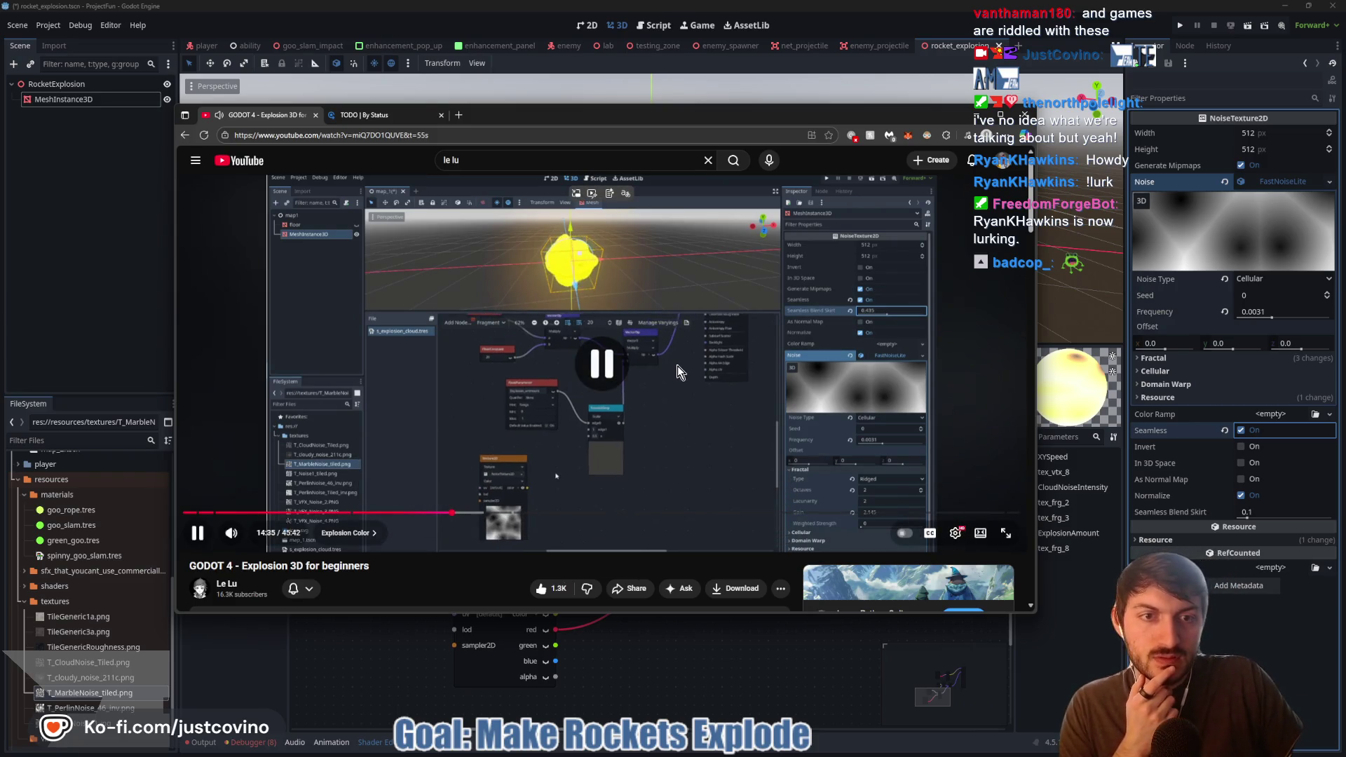
- Set Seamless Blend Skirt to 0.432, then correct it to 0.435 against the tutorial
click(1258, 515)
text(0.)
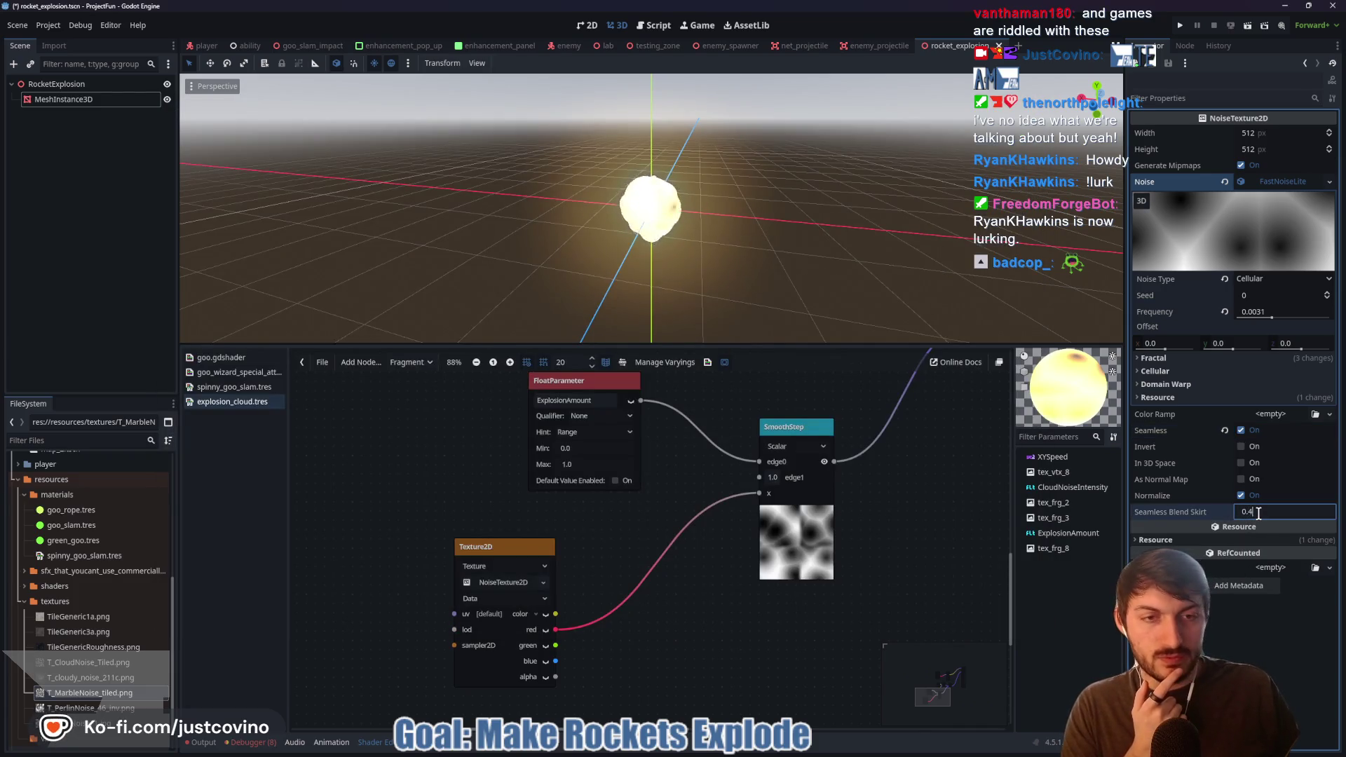
text(432)
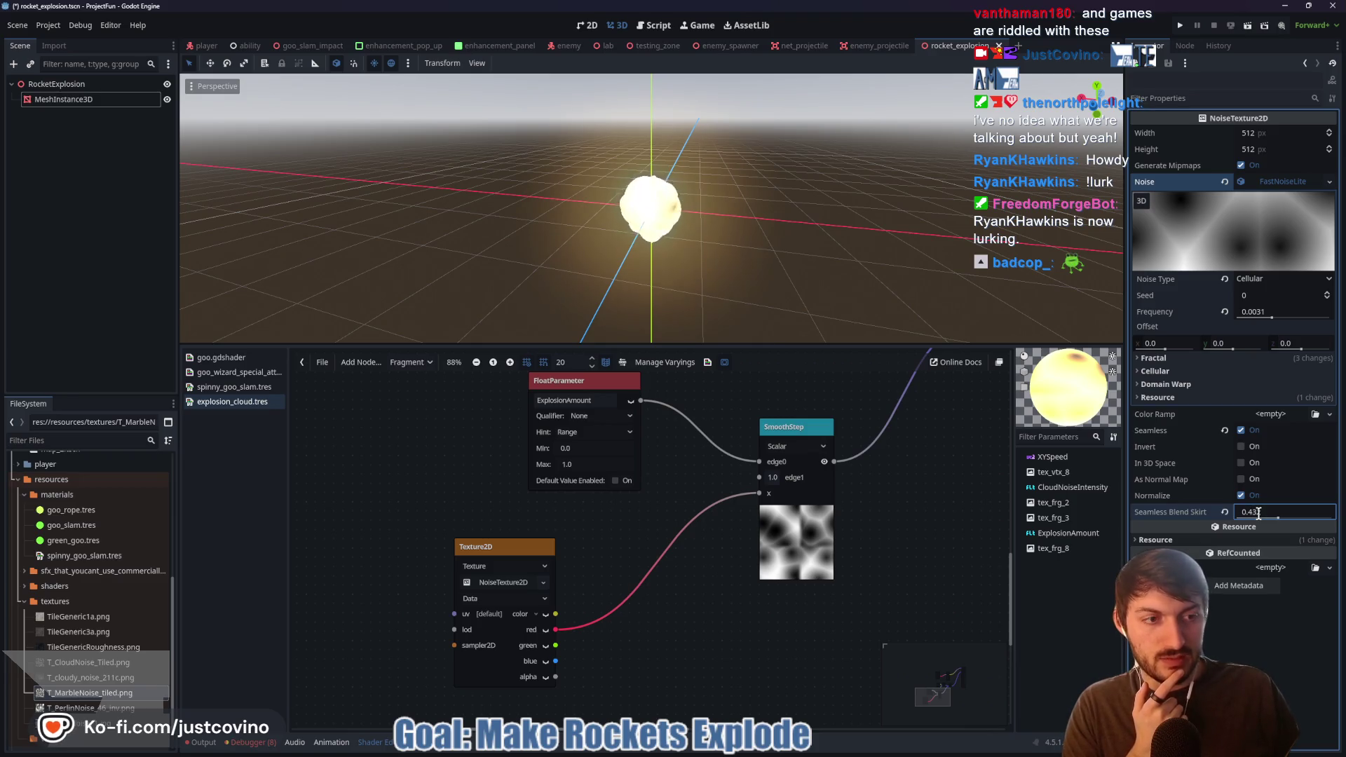
key(Return)
click(734, 753)
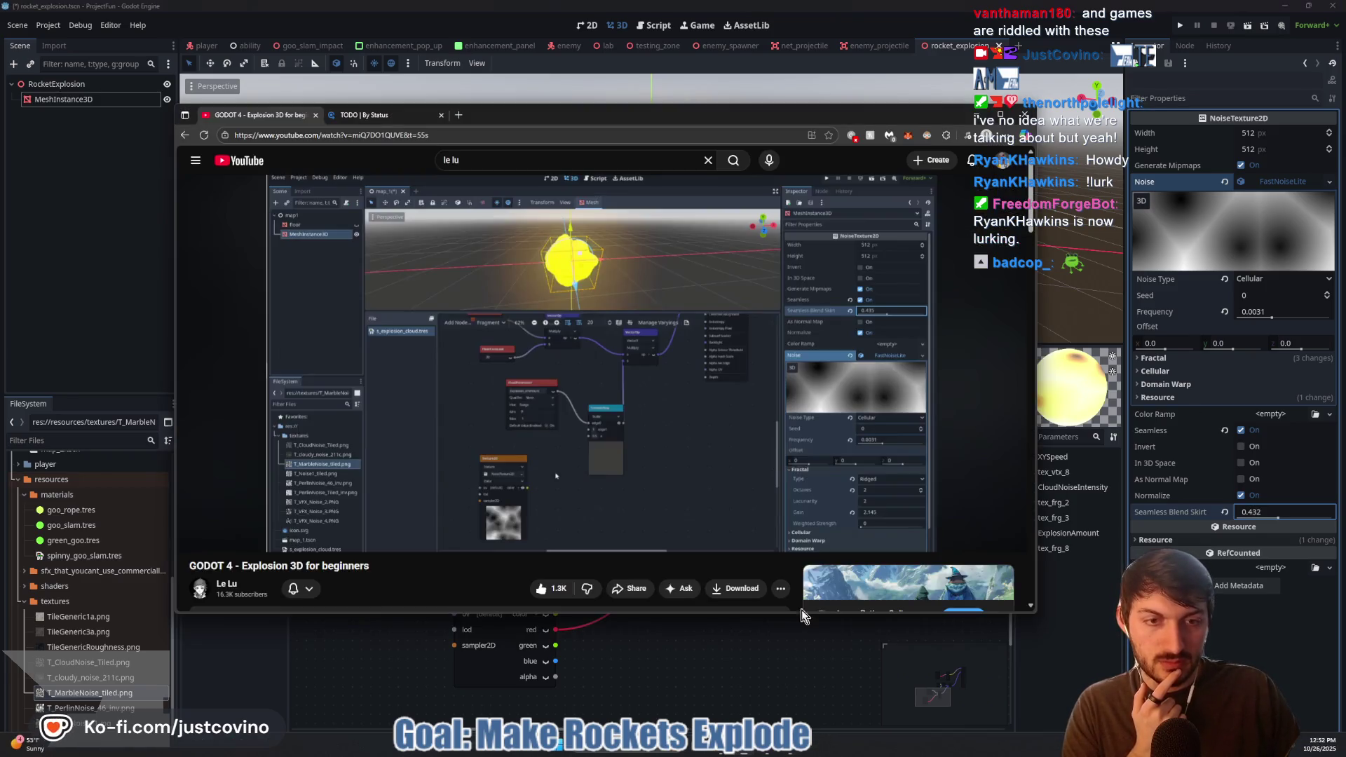
click(1278, 512)
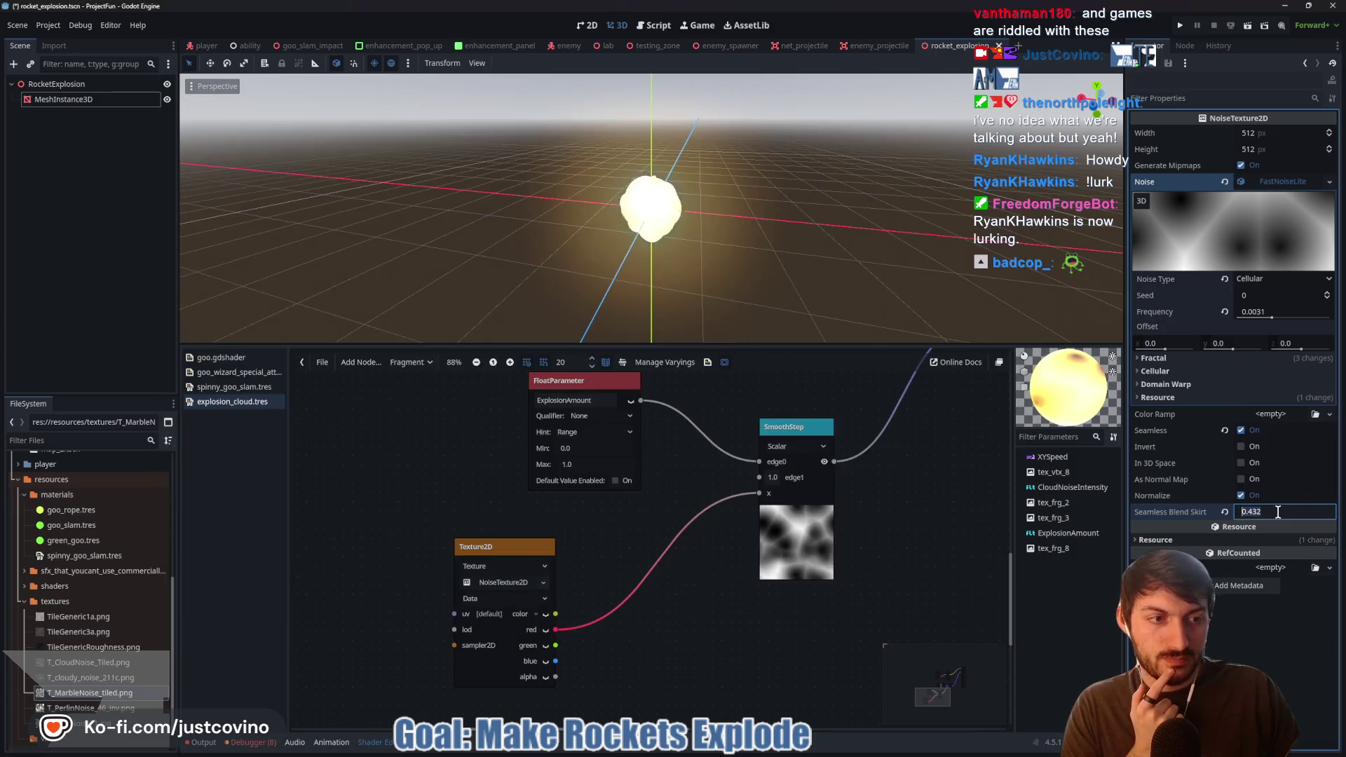
text(0.435)
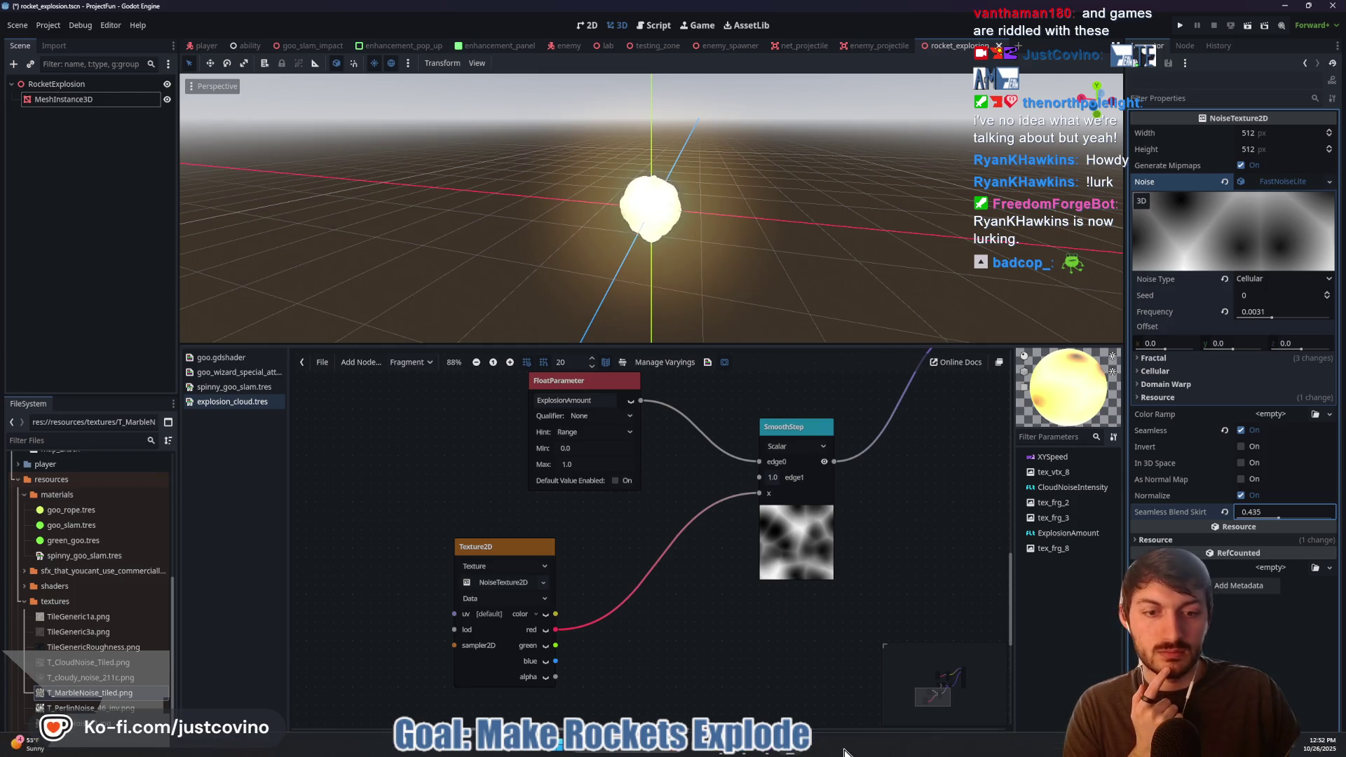
click(734, 753)
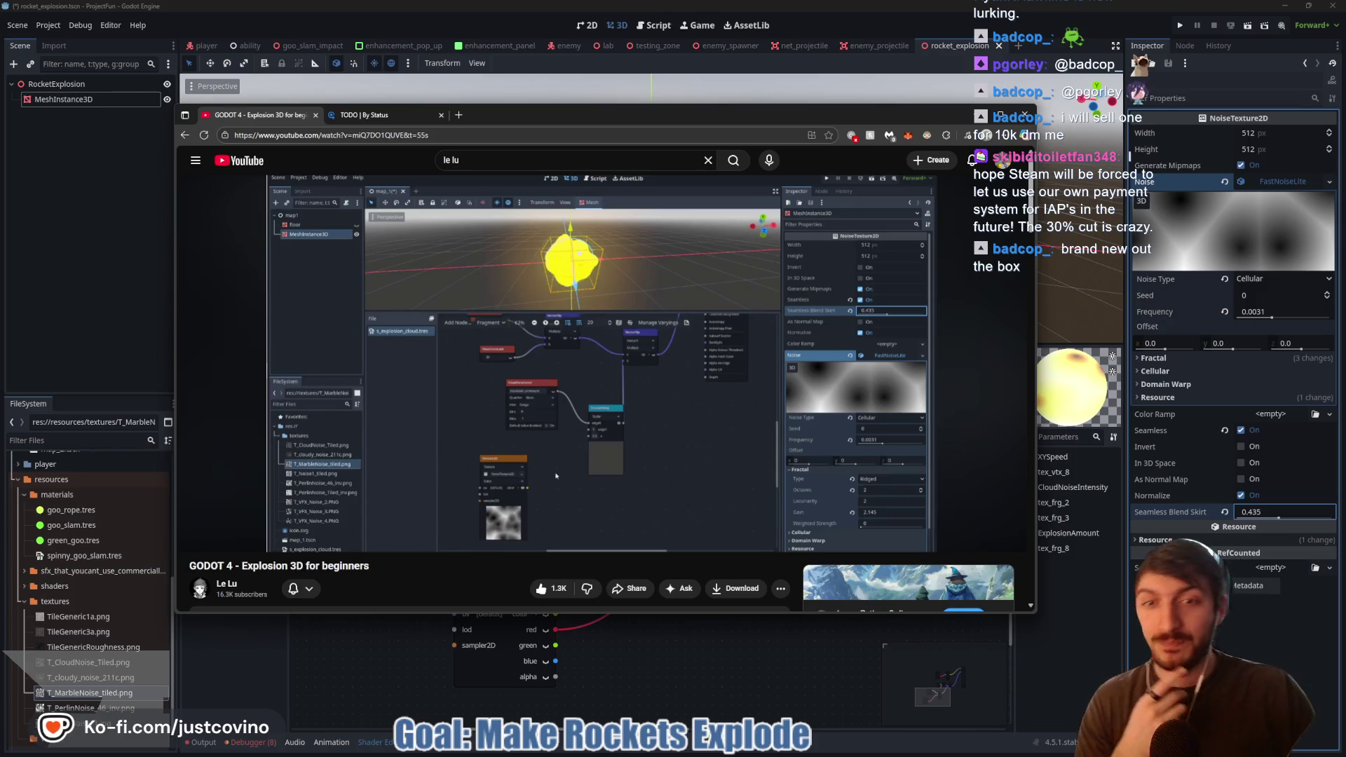
- Play the tutorial's next step, then return to the explosion_cloud shader graph
click(511, 372)
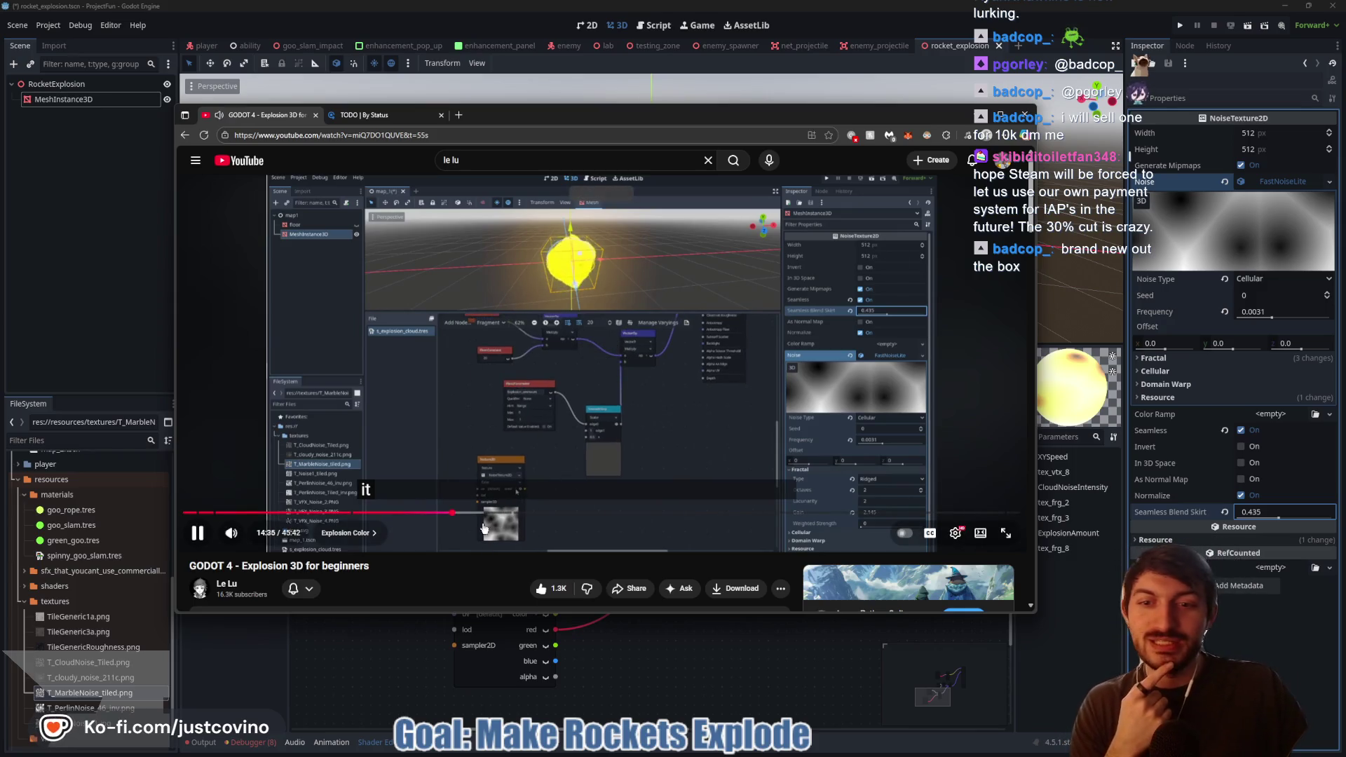
click(674, 687)
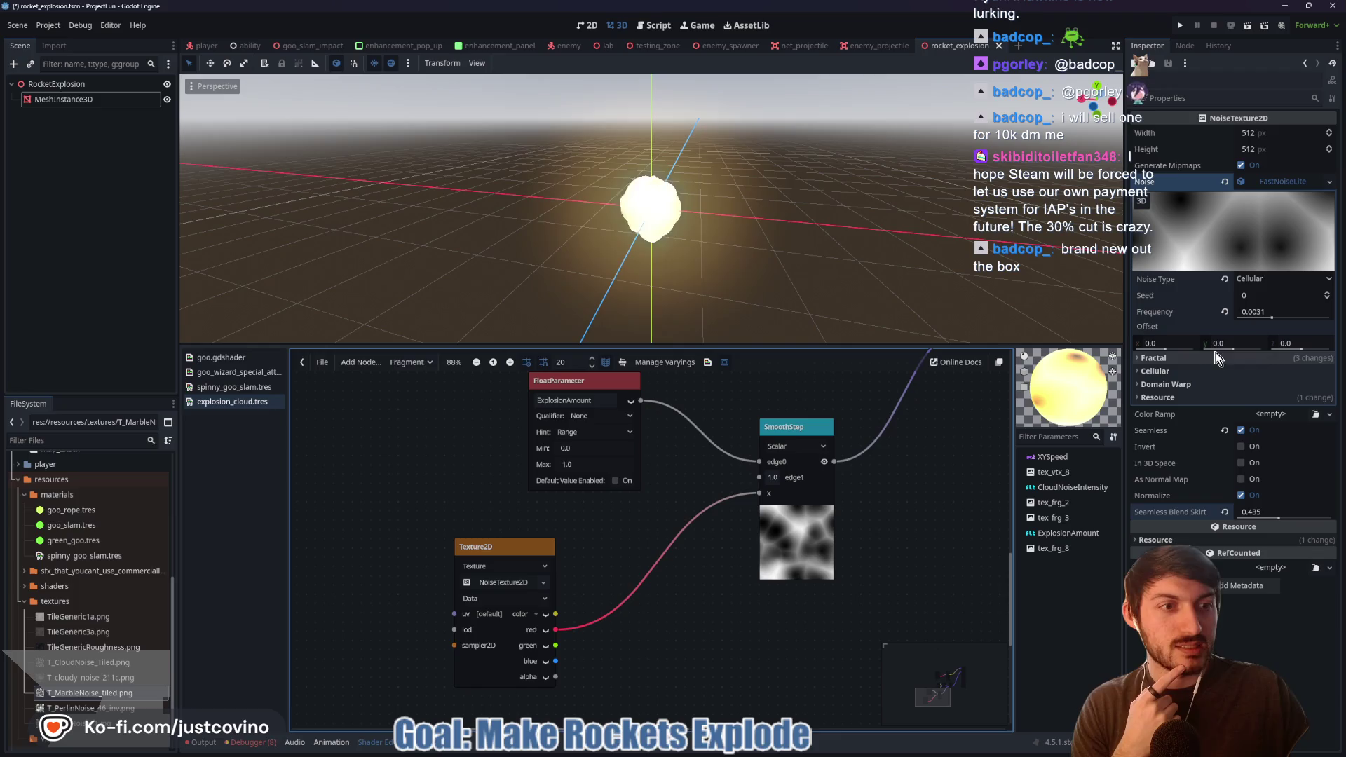
- Preview Explosion Amount on the sphere, settle it at 0.469, and show the NoiseTexture2D settings
click(55, 99)
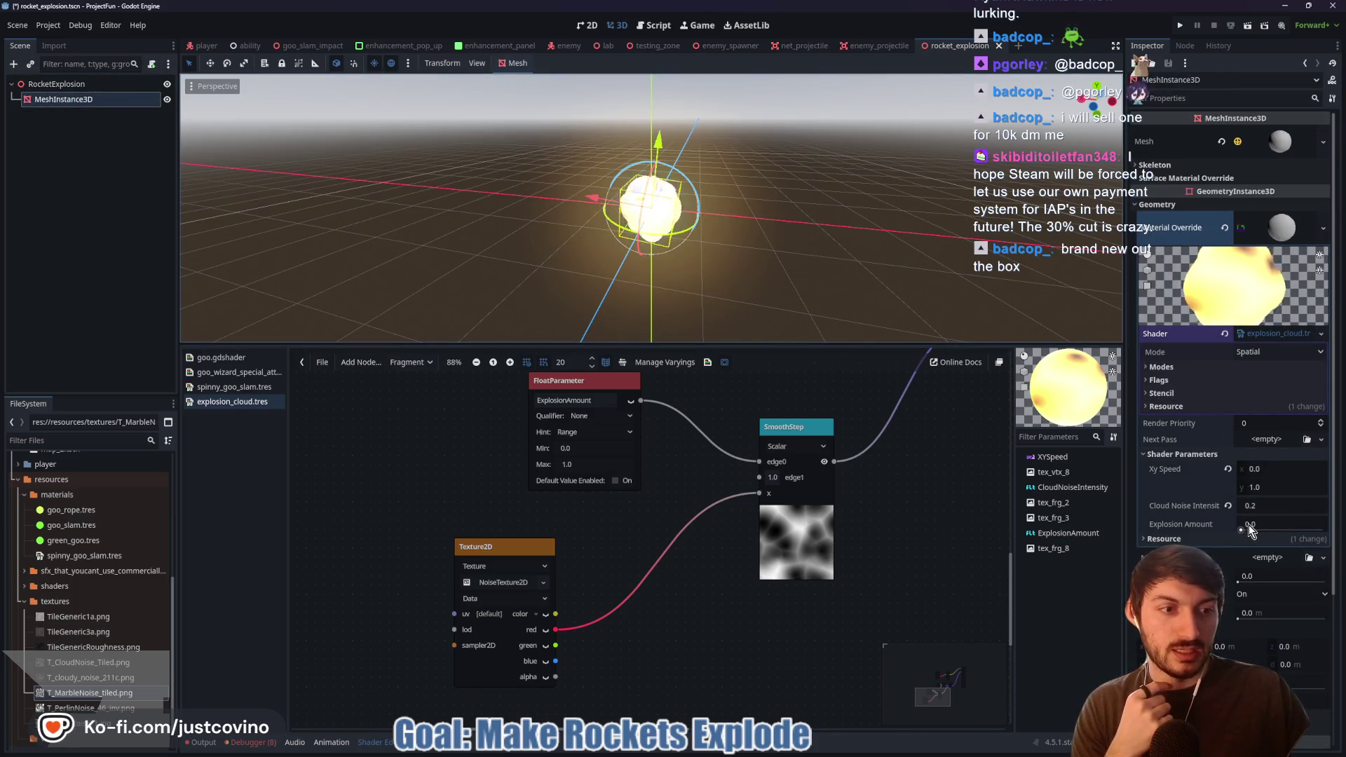
mouse_move(1244, 531)
mouse_down()
mouse_move(1323, 530)
mouse_move(1256, 521)
mouse_move(1298, 523)
mouse_move(1283, 519)
mouse_up()
scroll(816, 265, up, 5)
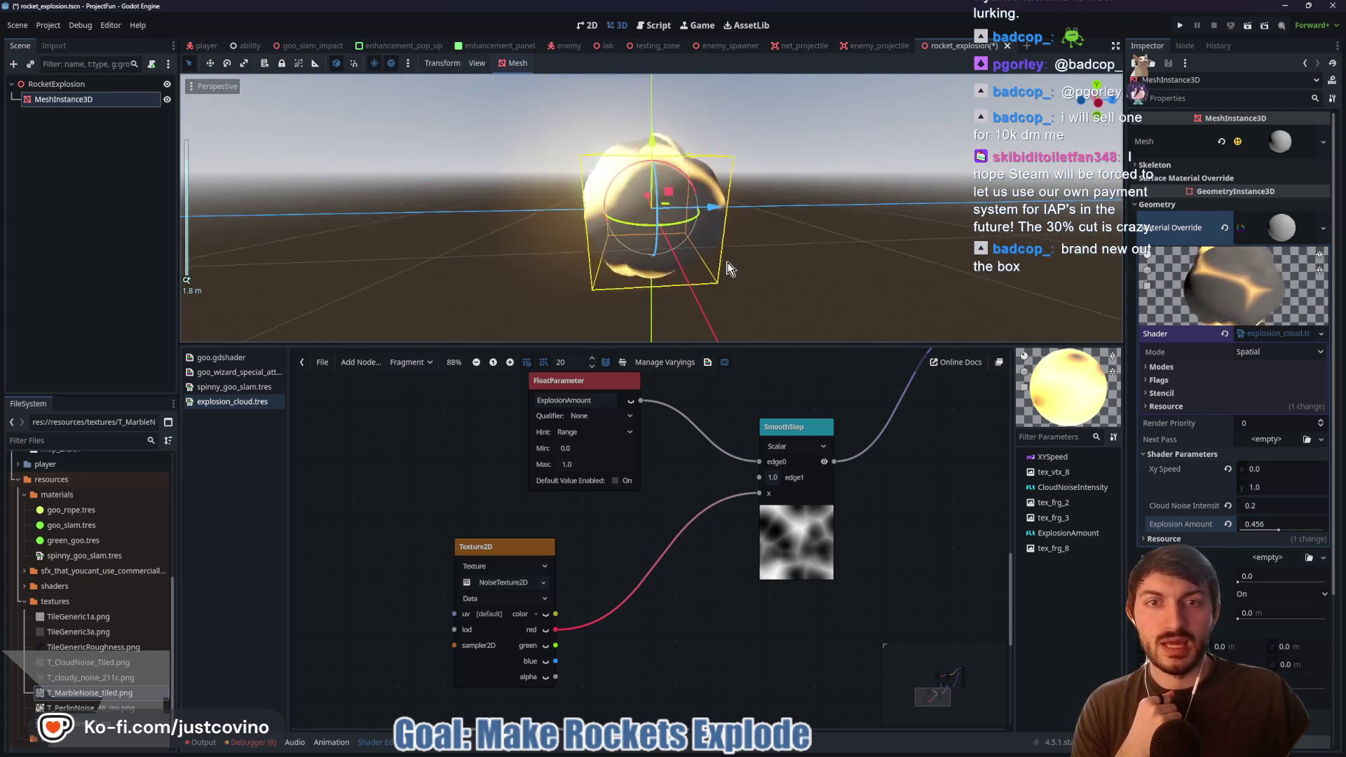
mouse_move(816, 265)
mouse_down()
mouse_move(813, 279)
mouse_move(835, 261)
mouse_up()
scroll(874, 265, down, 3)
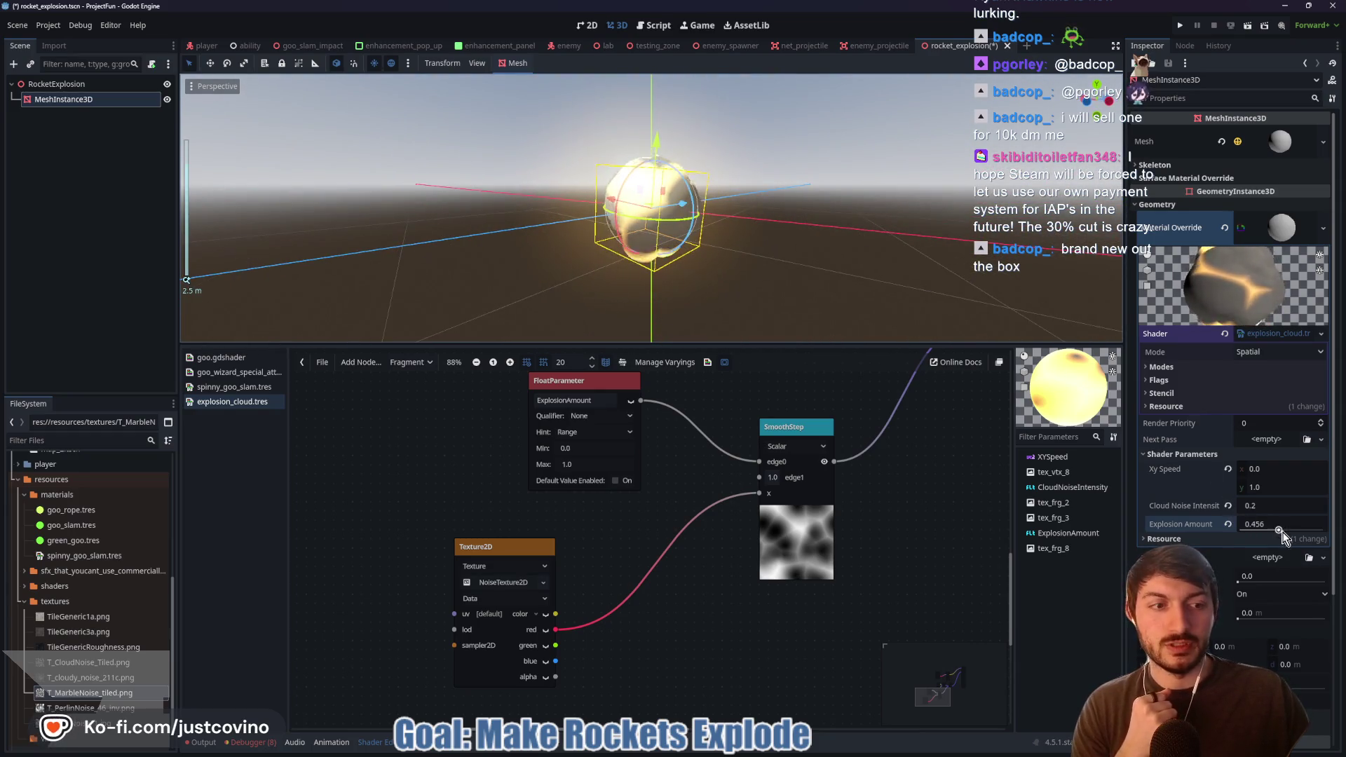
mouse_move(1281, 531)
mouse_down()
mouse_move(1312, 533)
mouse_move(1251, 526)
mouse_move(1302, 528)
mouse_move(1280, 533)
mouse_up()
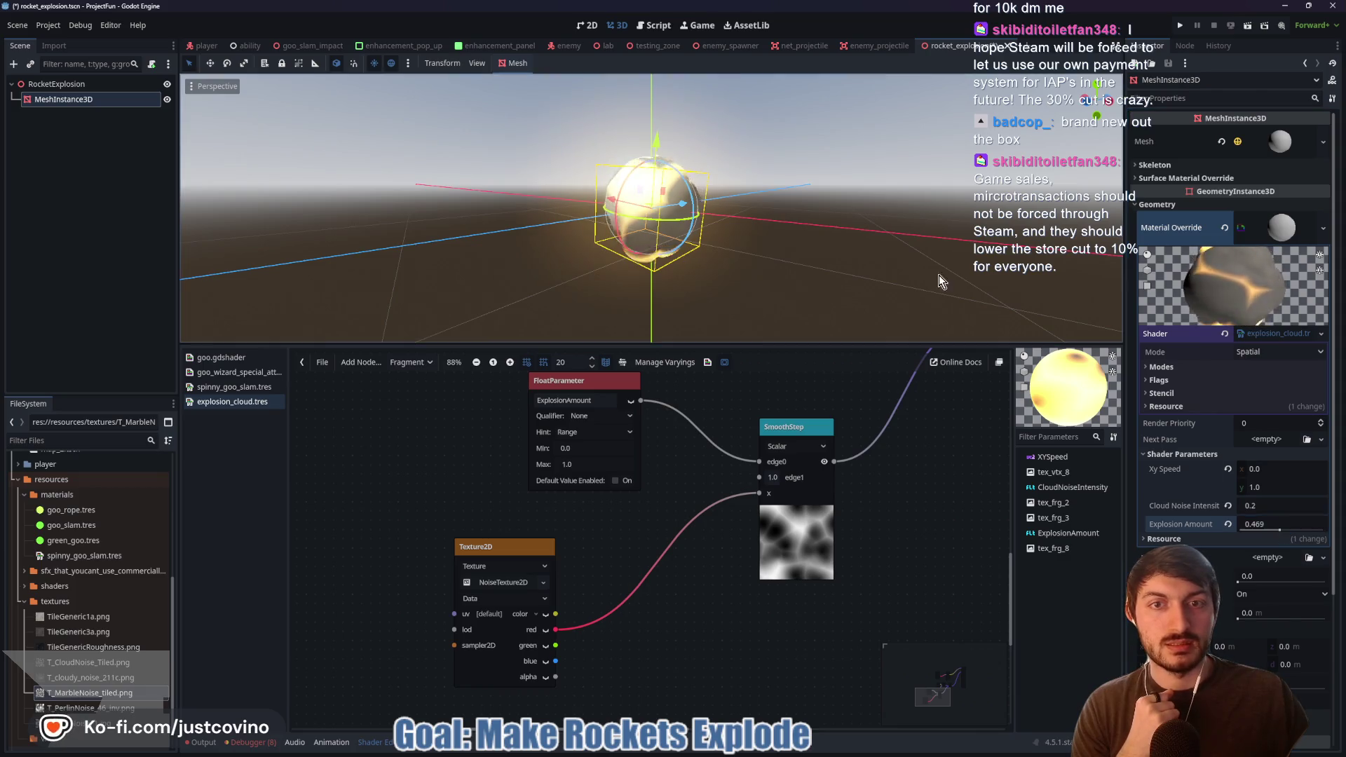
mouse_move(939, 274)
mouse_down()
mouse_move(868, 339)
mouse_move(1032, 335)
mouse_move(793, 274)
mouse_move(961, 250)
mouse_move(929, 126)
mouse_move(827, 225)
mouse_move(701, 293)
mouse_up()
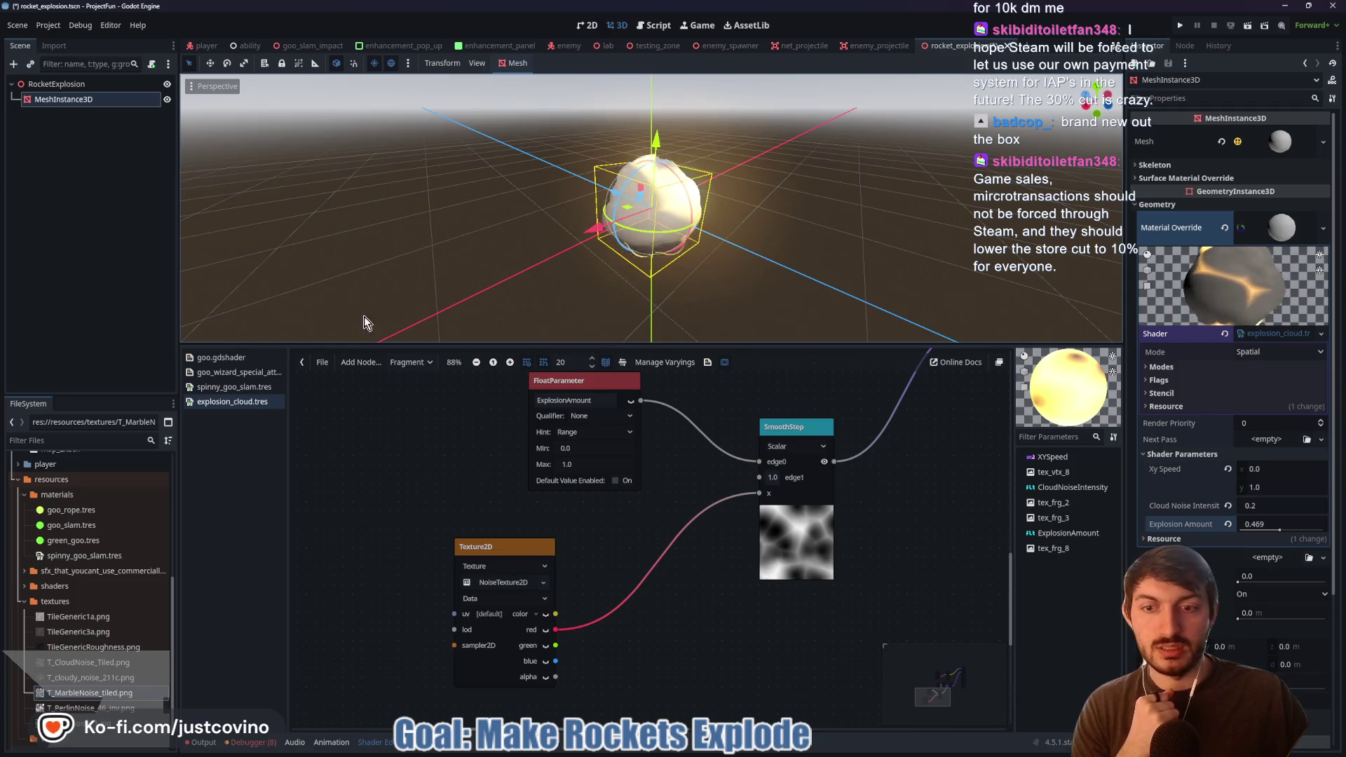
click(495, 583)
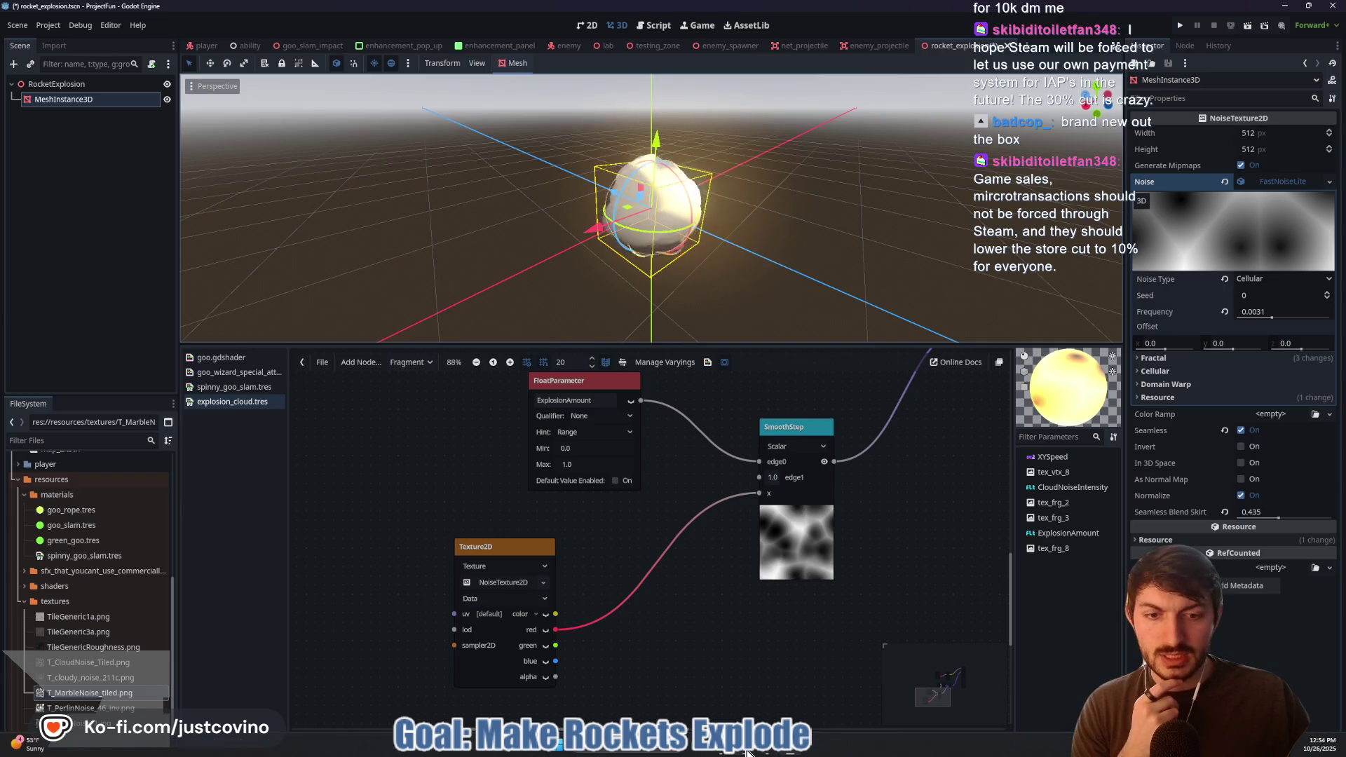
- Play the tutorial toward the colour-to-parameter step, pausing briefly at 14:49
mouse_move(745, 753)
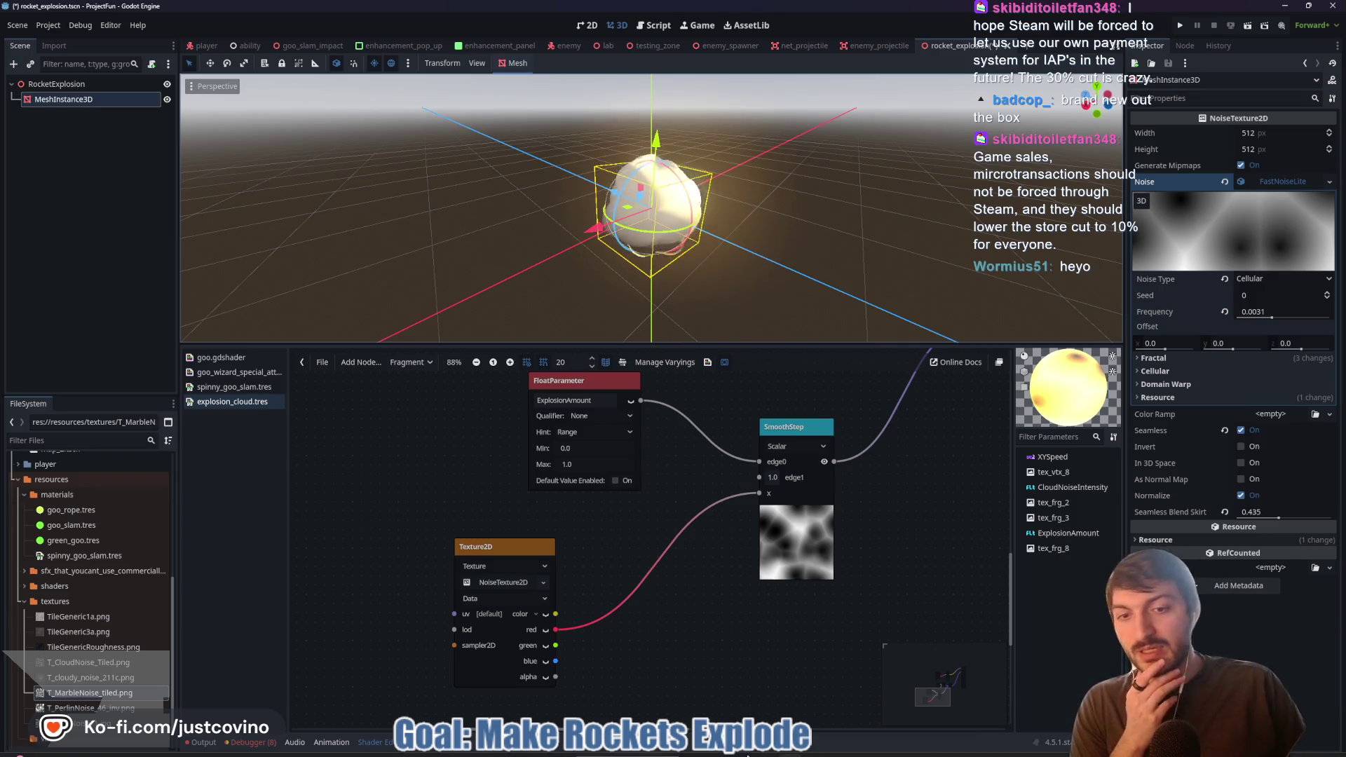
click(746, 754)
click(658, 317)
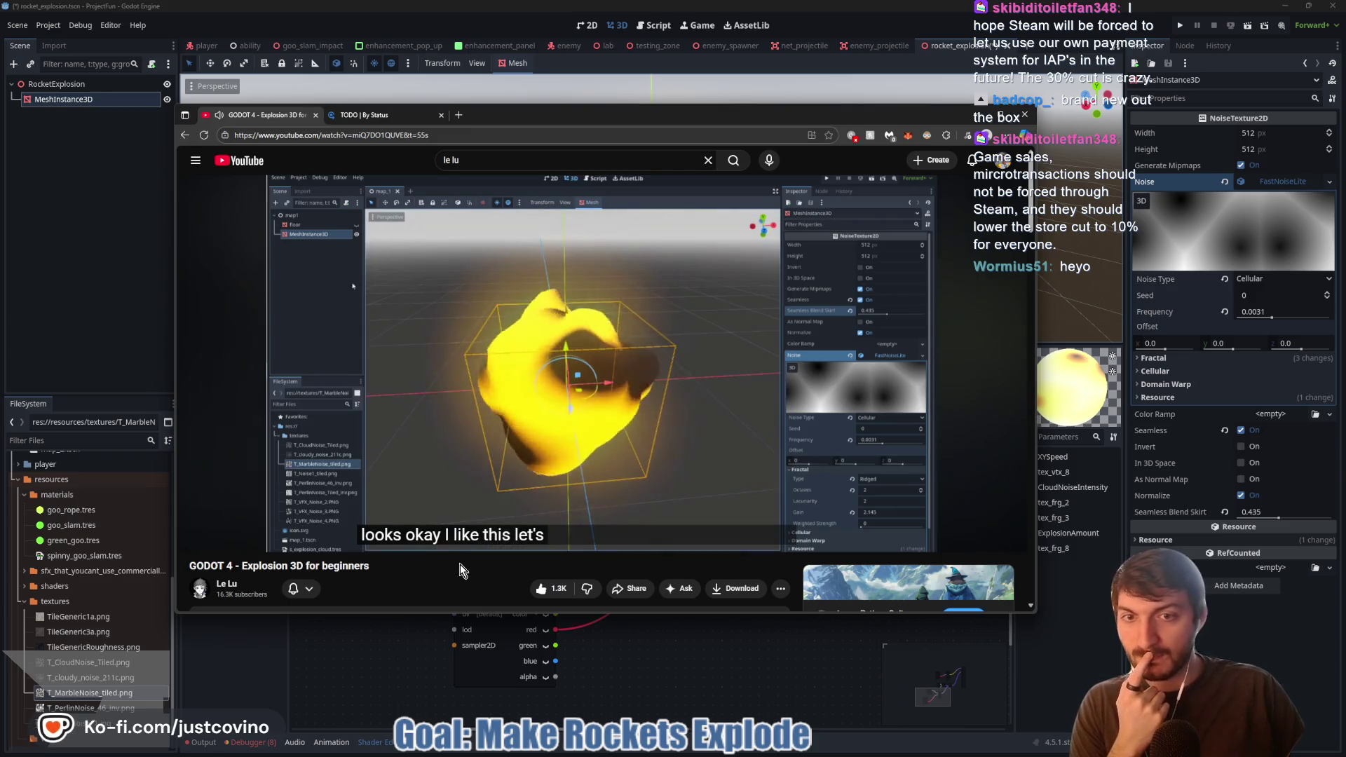
click(355, 345)
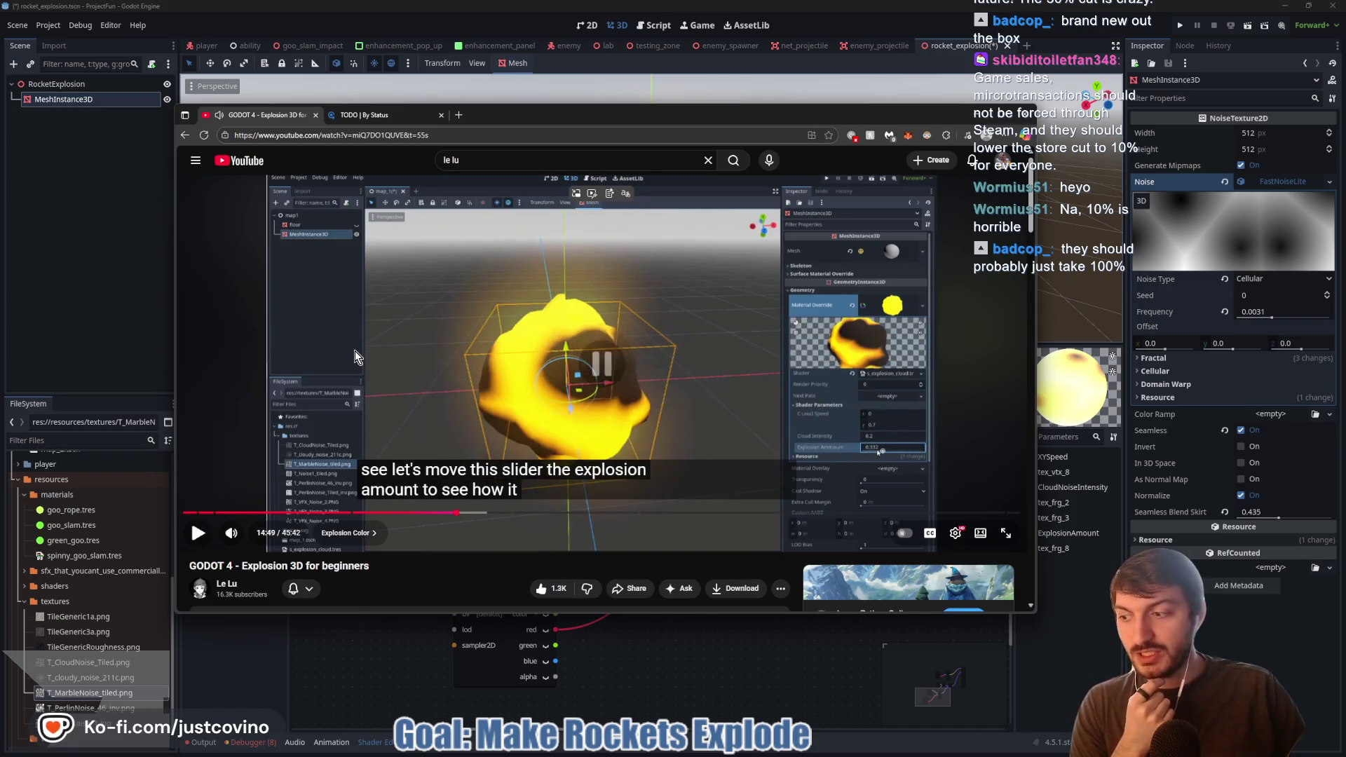
click(419, 365)
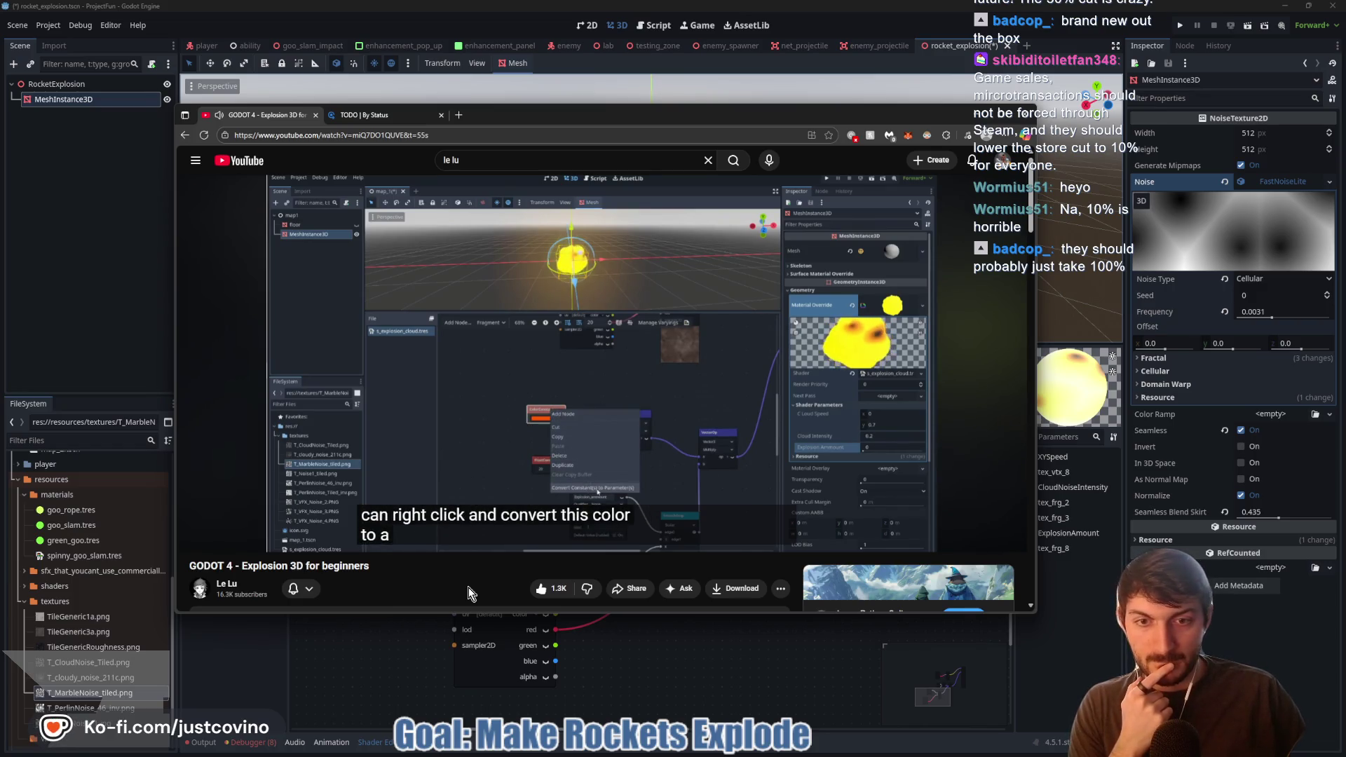
- Convert the orange ColorConstant node into a shader parameter
click(603, 541)
key(alt+Tab)
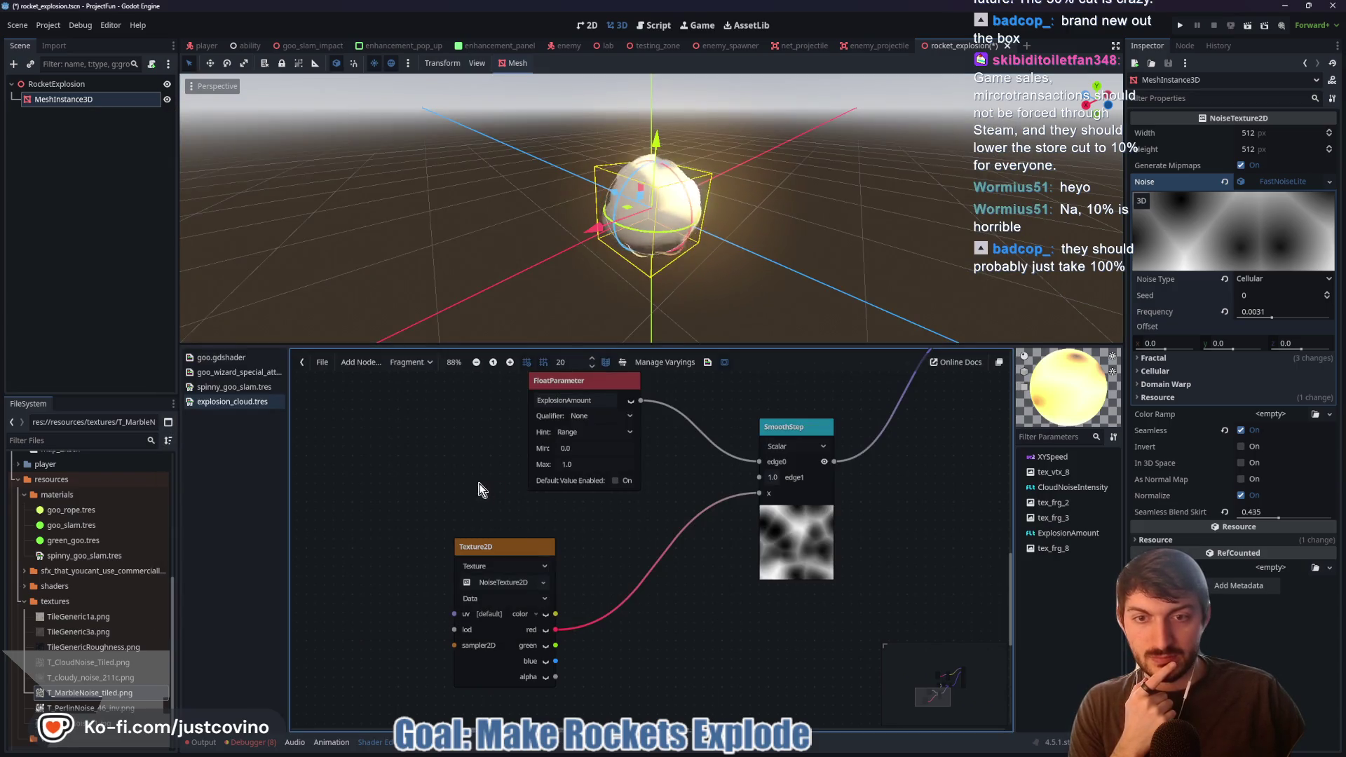
mouse_move(479, 489)
mouse_down()
mouse_move(657, 607)
mouse_move(368, 579)
mouse_up()
right_click(660, 516)
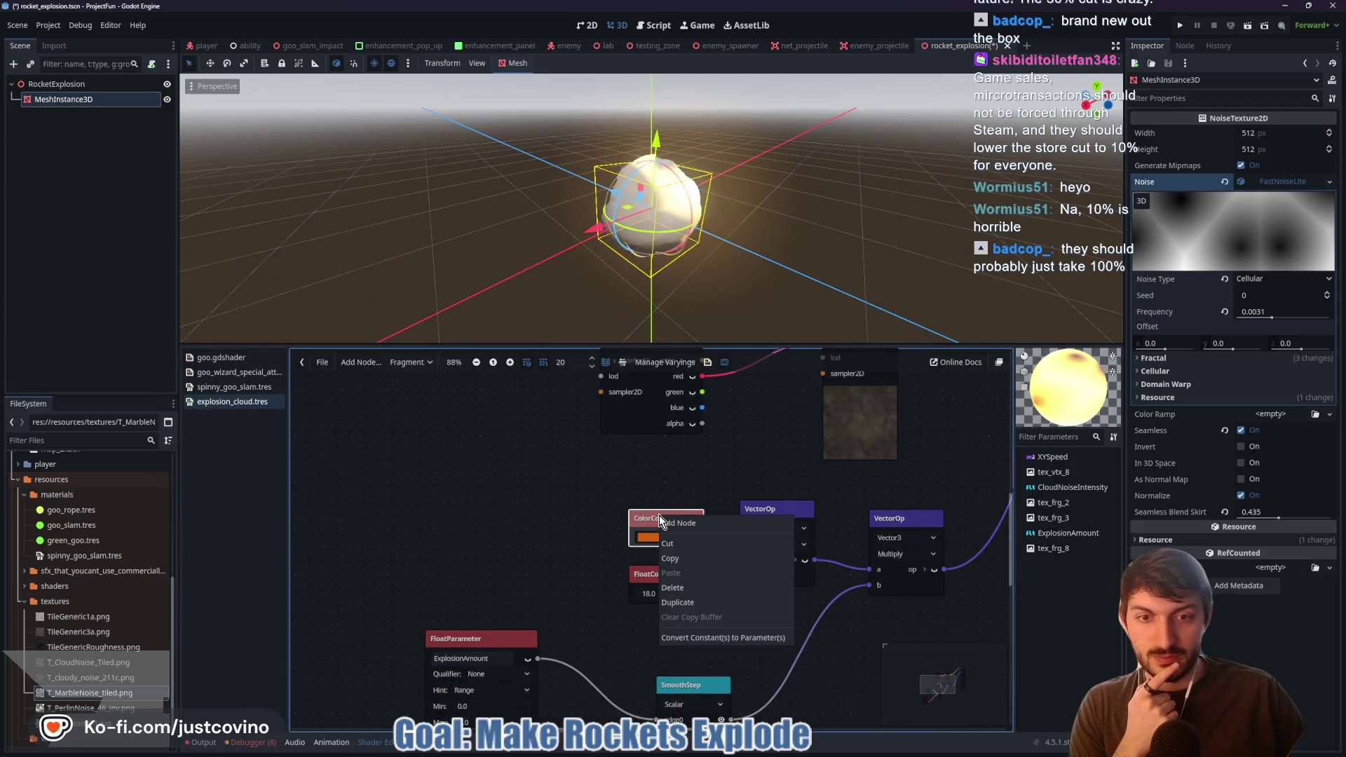
key(Escape)
right_click(688, 513)
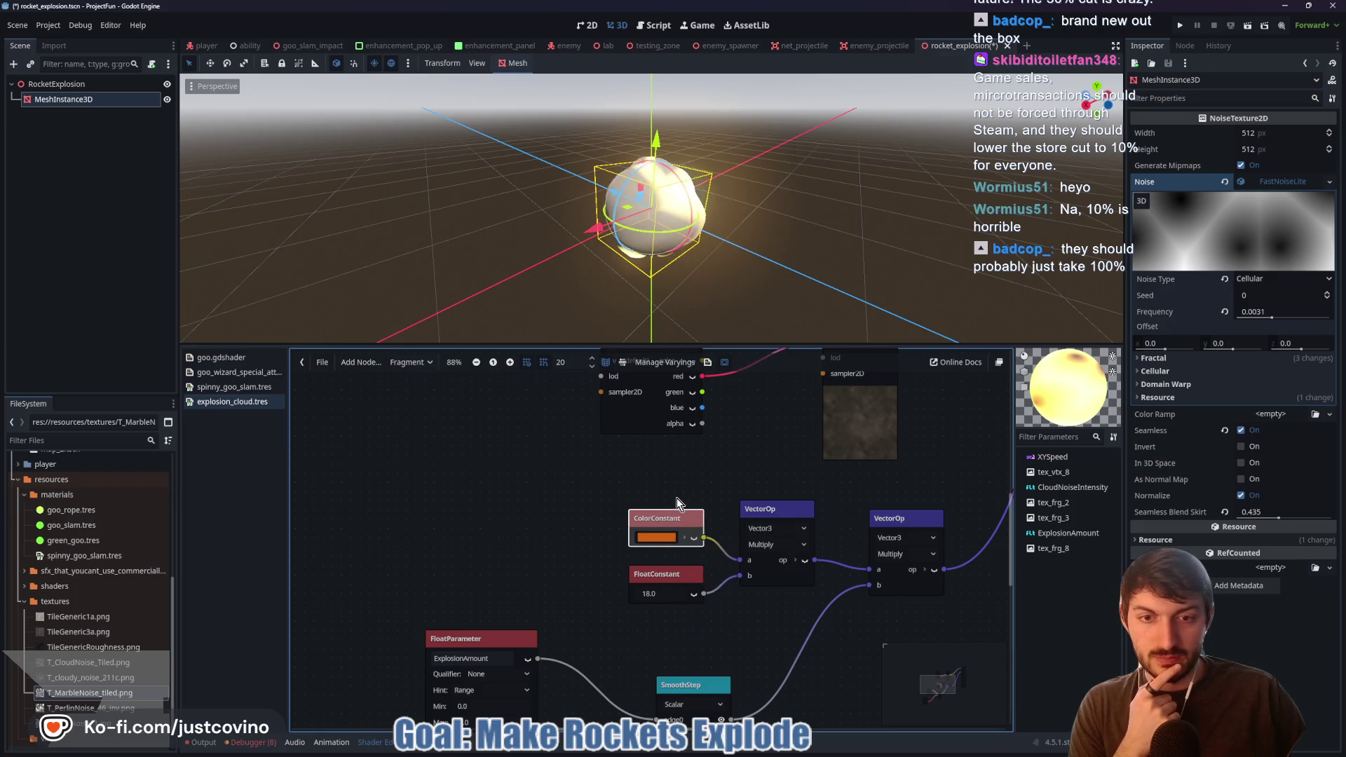
click(676, 498)
- Move the new colour parameter up-left and name it InnerColor
mouse_move(684, 521)
mouse_down()
mouse_move(600, 447)
mouse_move(609, 465)
mouse_up()
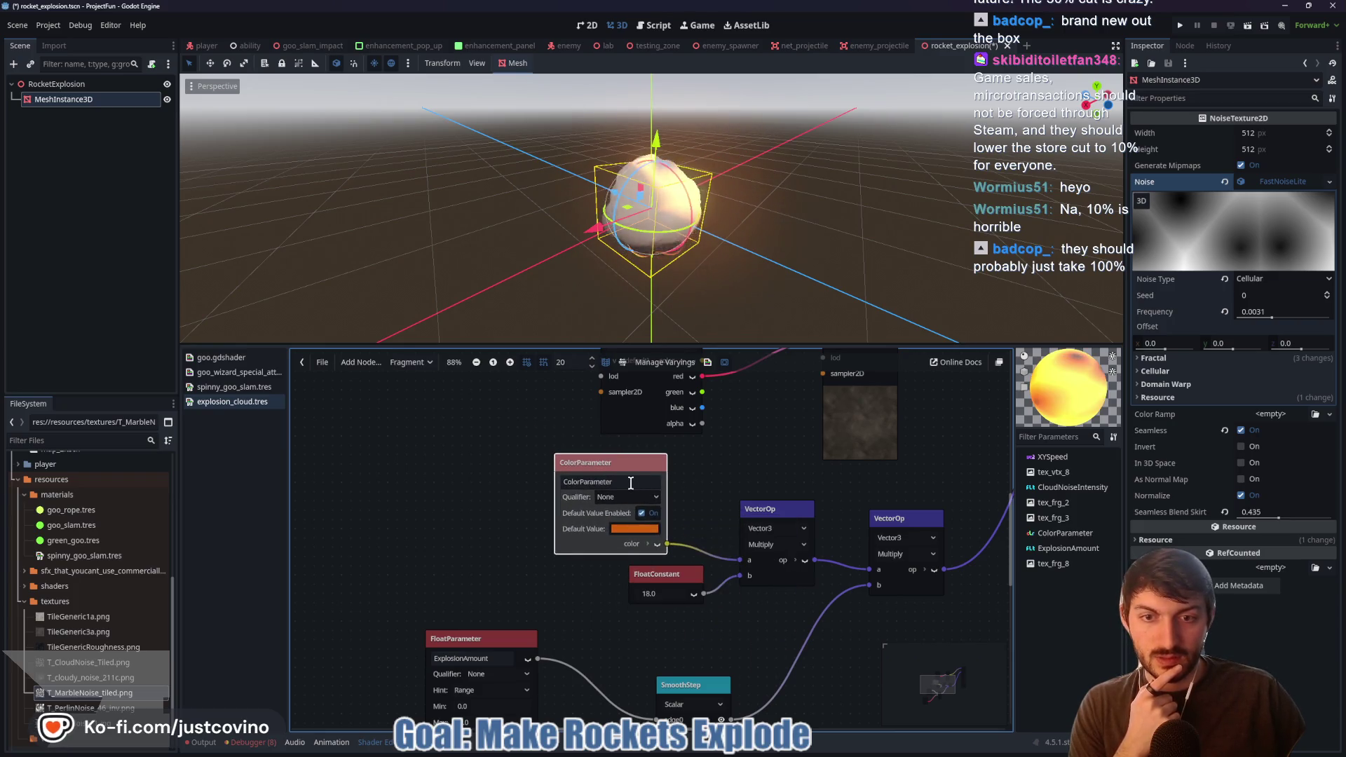
click(627, 482)
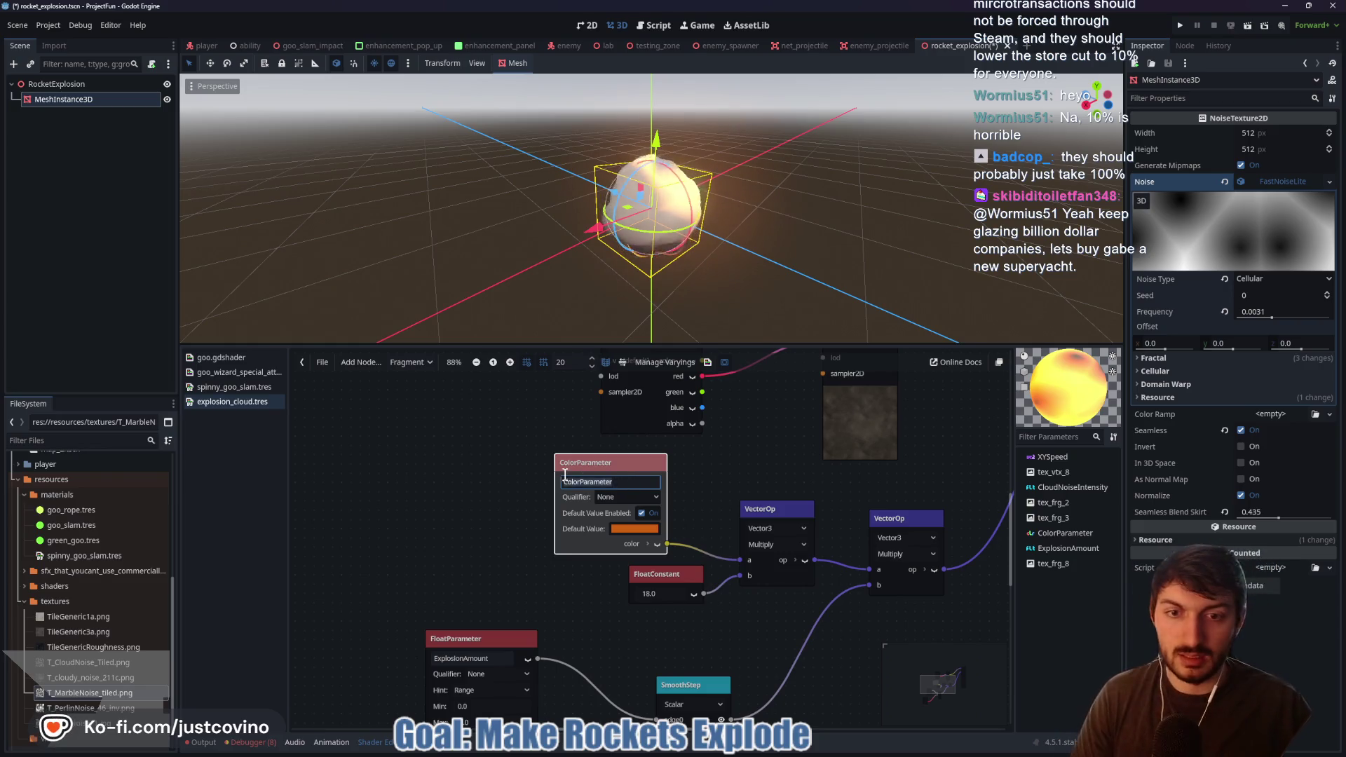
text(IN)
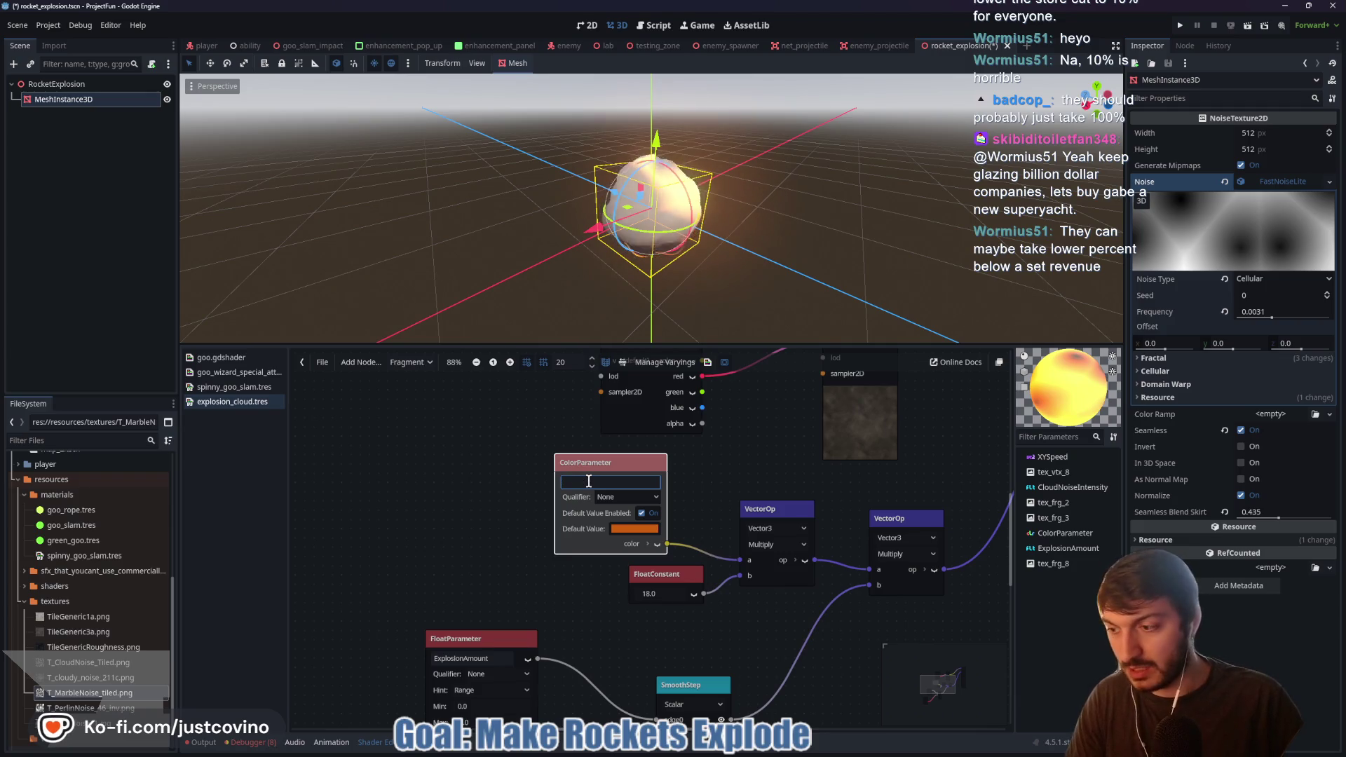
key(Return)
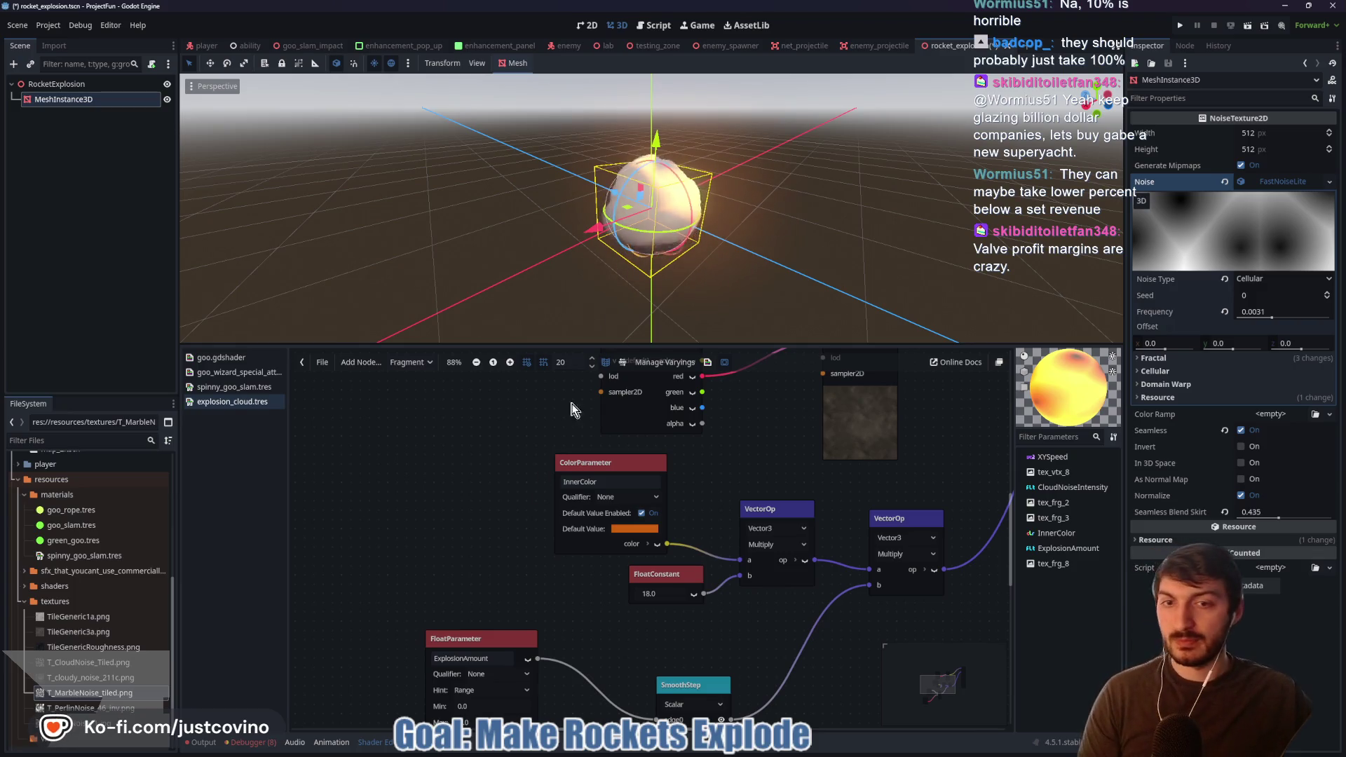
- Shift the 18.0 FloatConstant node left and zoom out, checking the tutorial's next step
drag(663, 575, 607, 575)
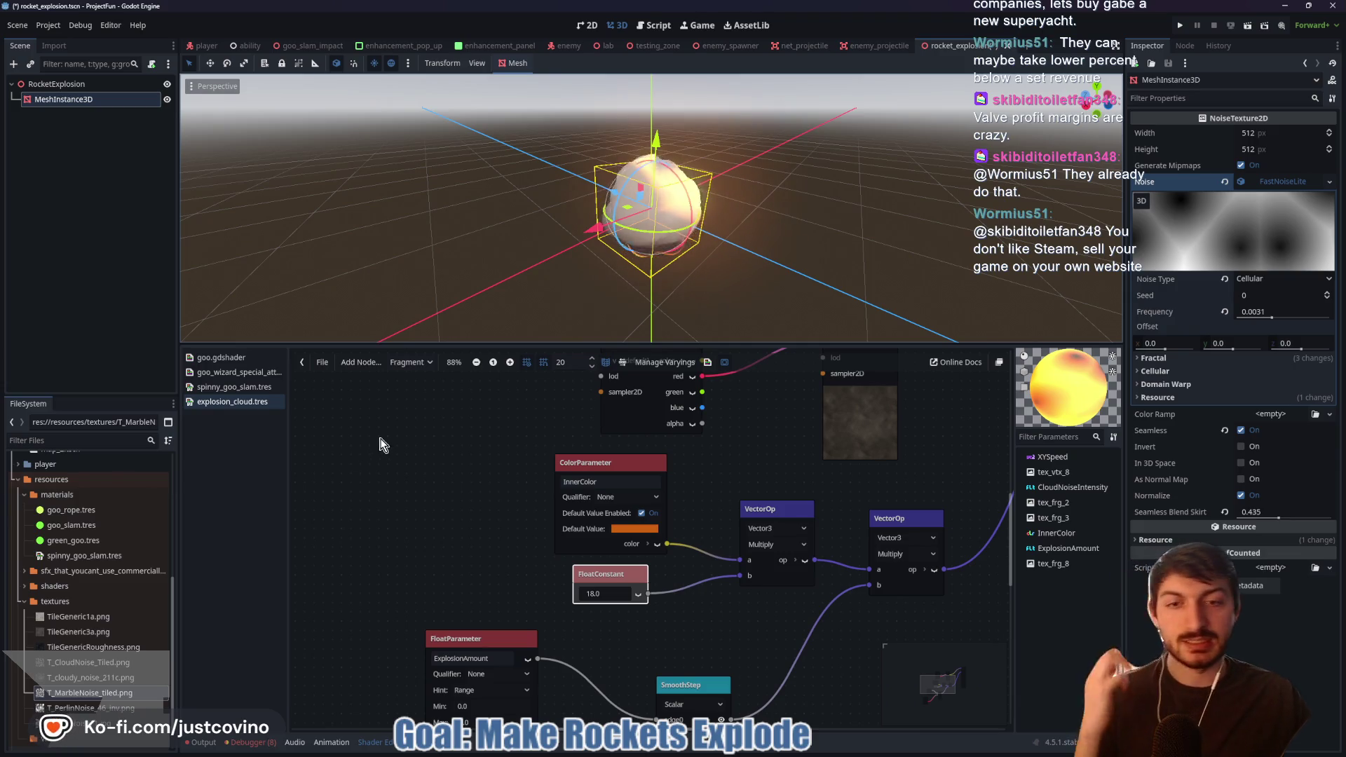
scroll(429, 458, down, 1)
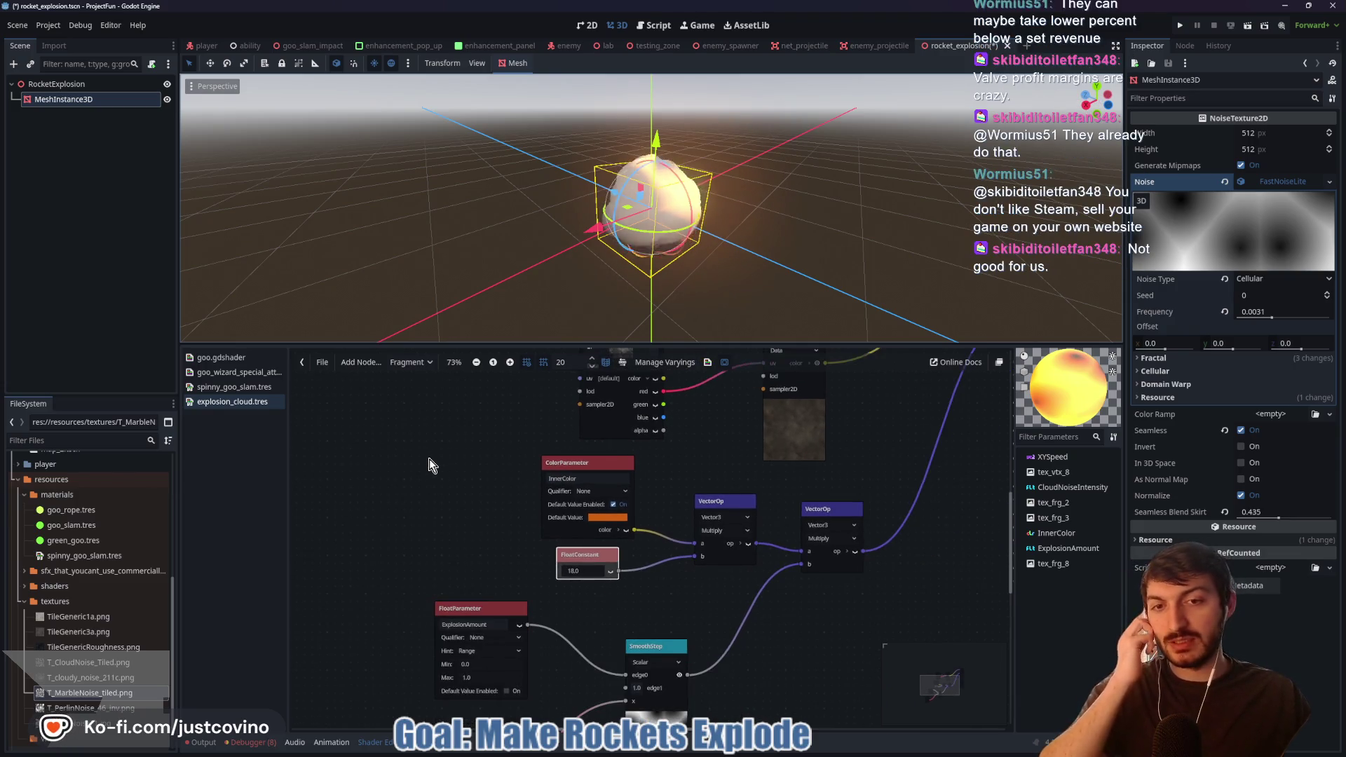
scroll(436, 449, down, 1)
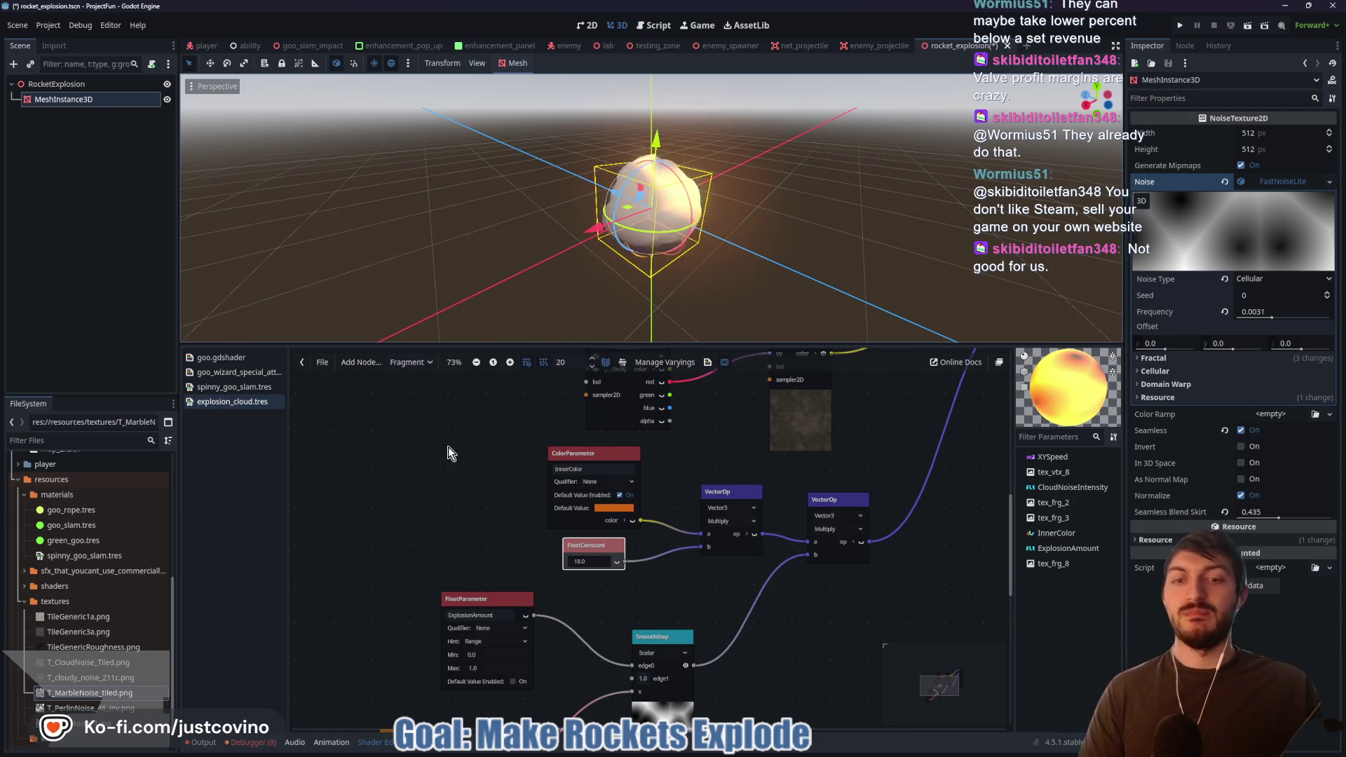
drag(442, 436, 424, 433)
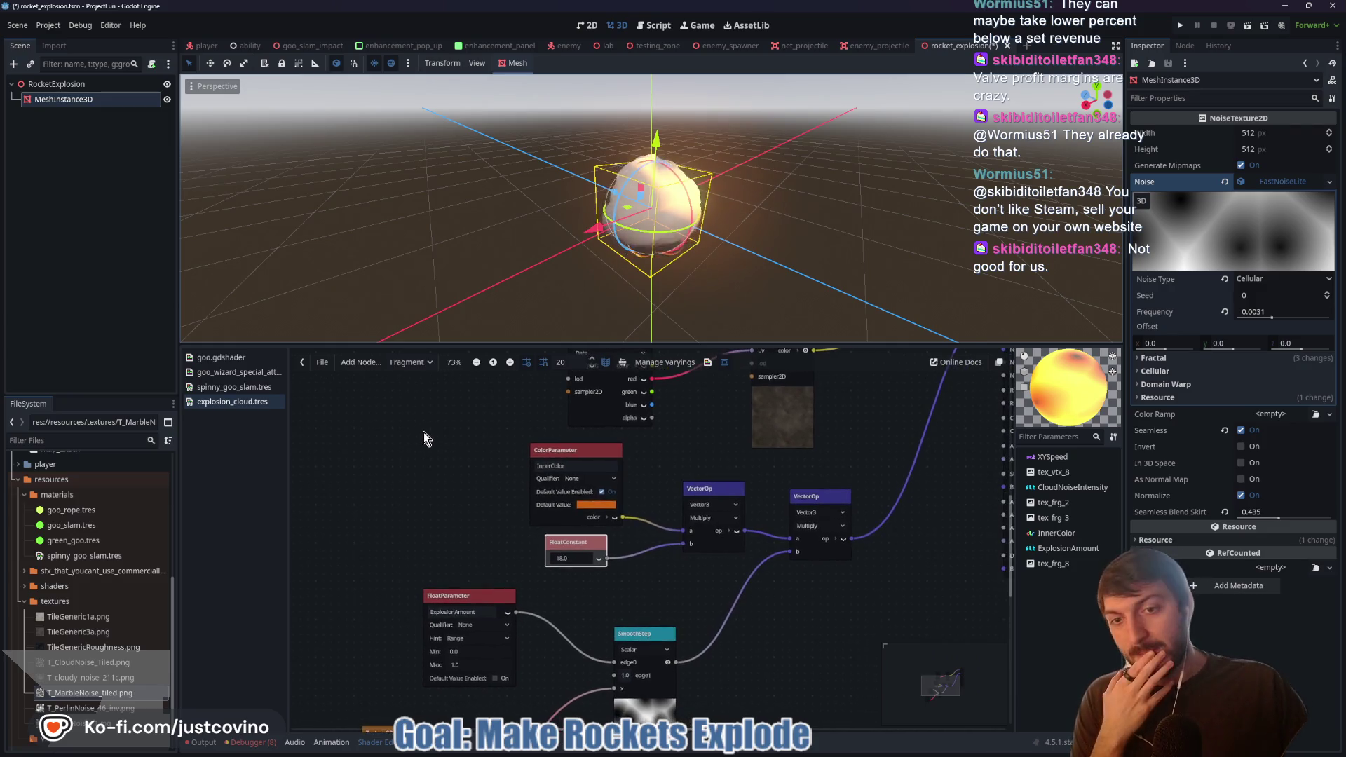
click(720, 750)
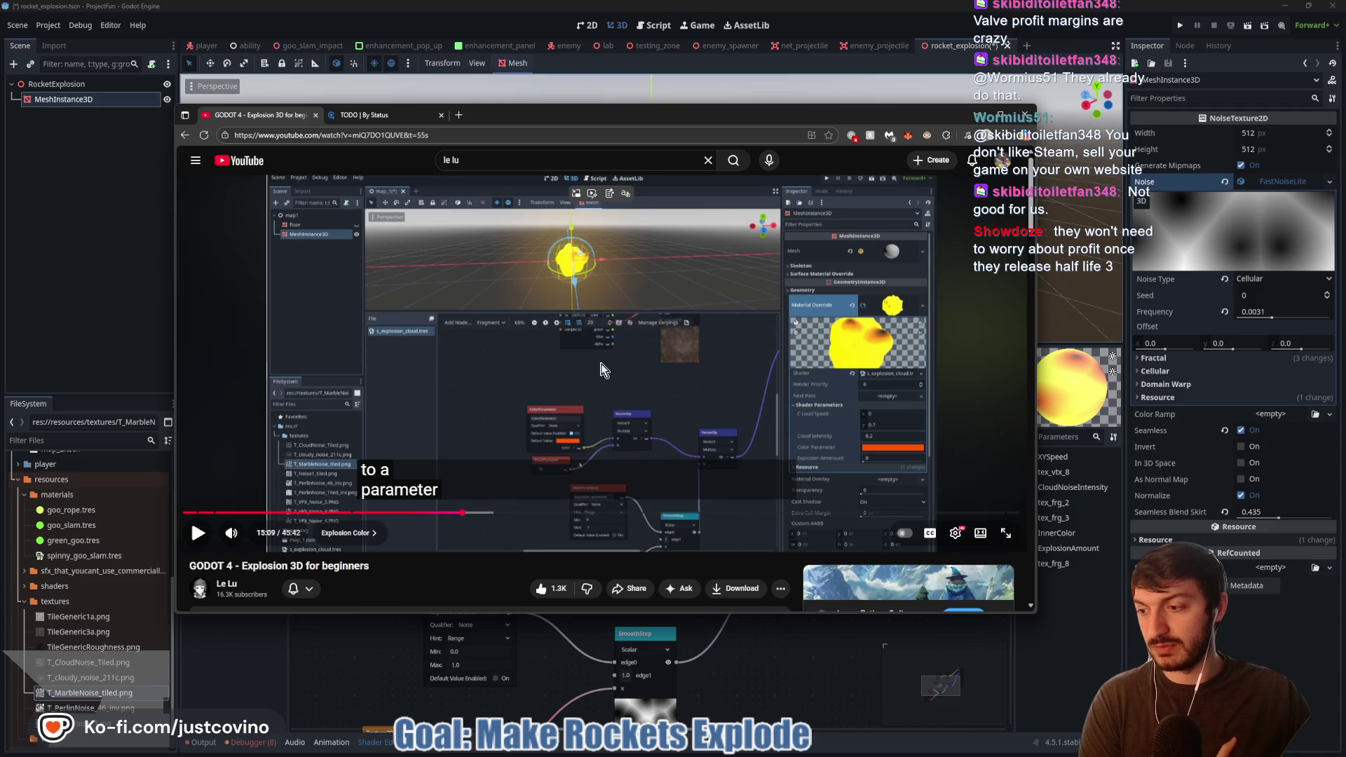
key(alt+Tab)
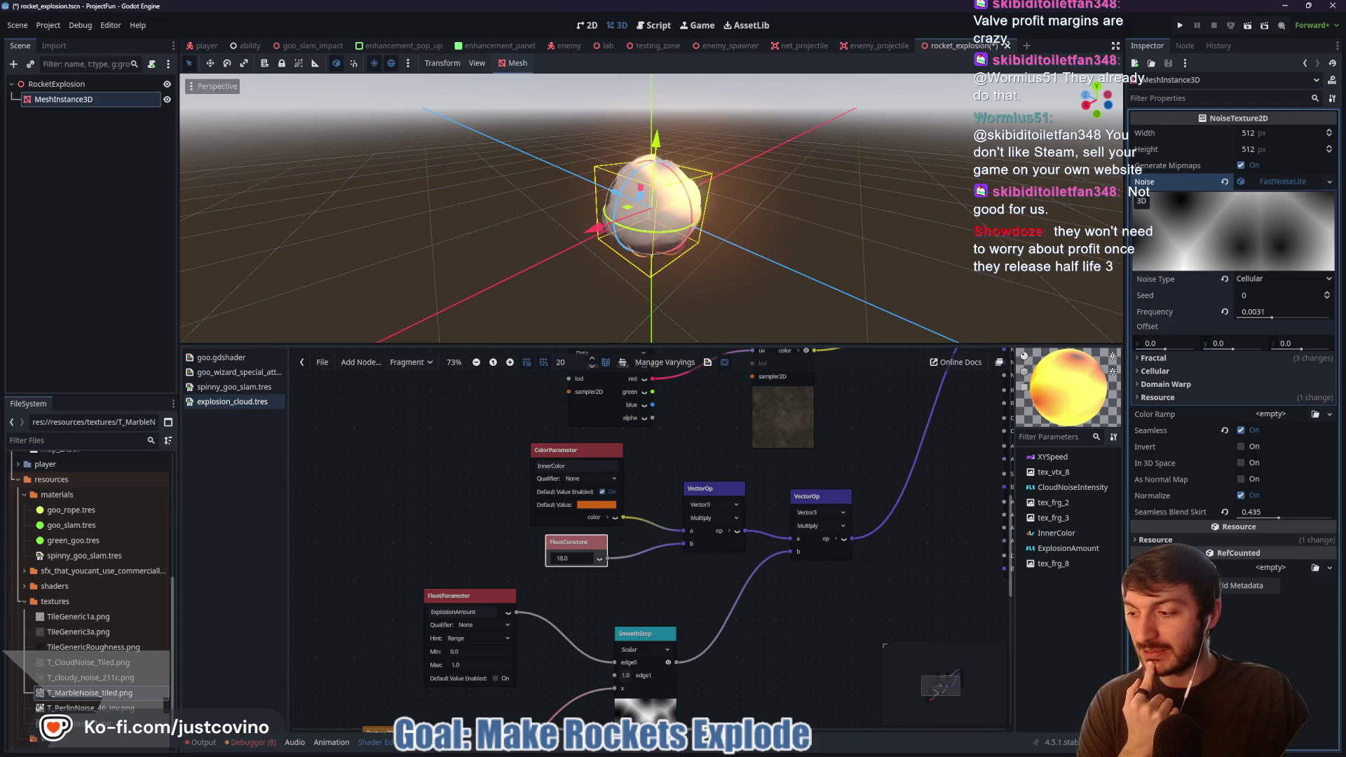
- Select both Texture2D nodes and move them up and to the left
mouse_move(478, 440)
mouse_down()
mouse_move(511, 456)
mouse_move(491, 454)
mouse_move(482, 491)
mouse_up()
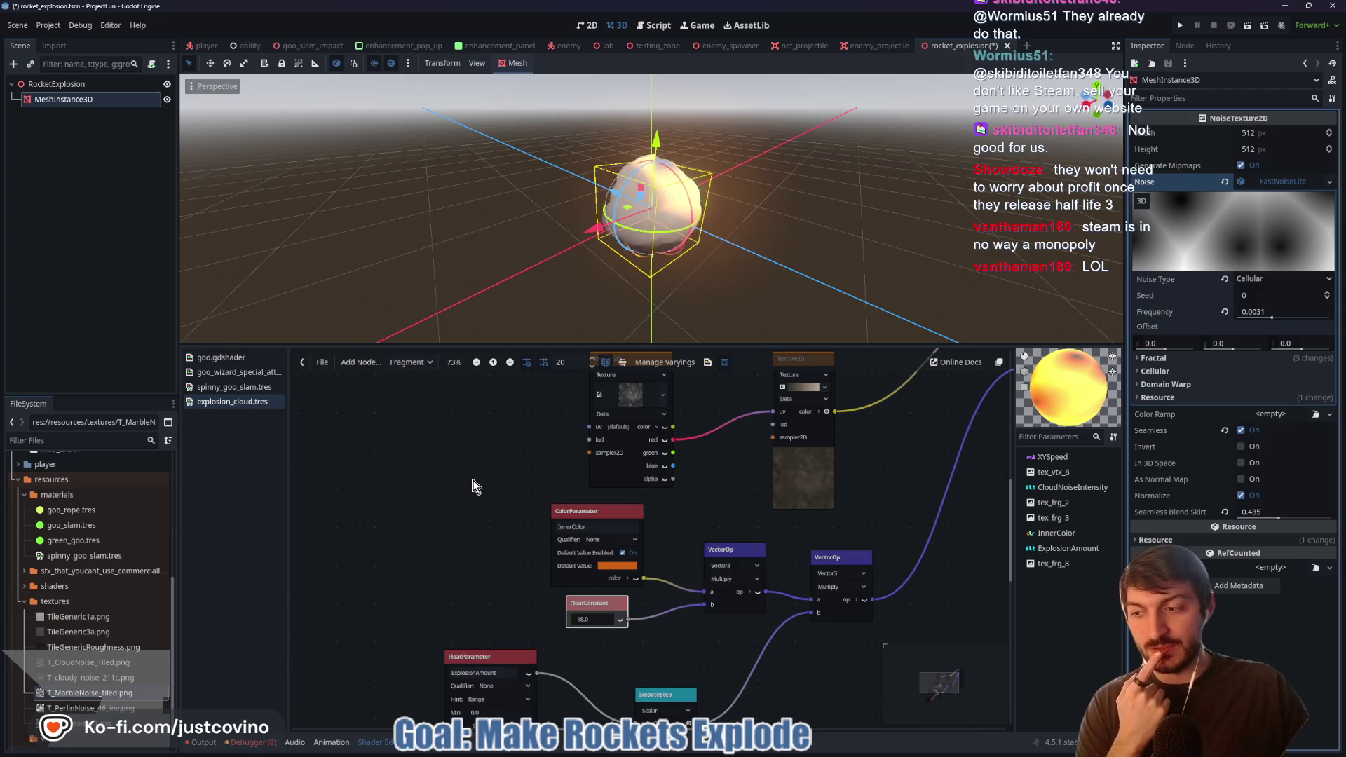
drag(467, 469, 444, 516)
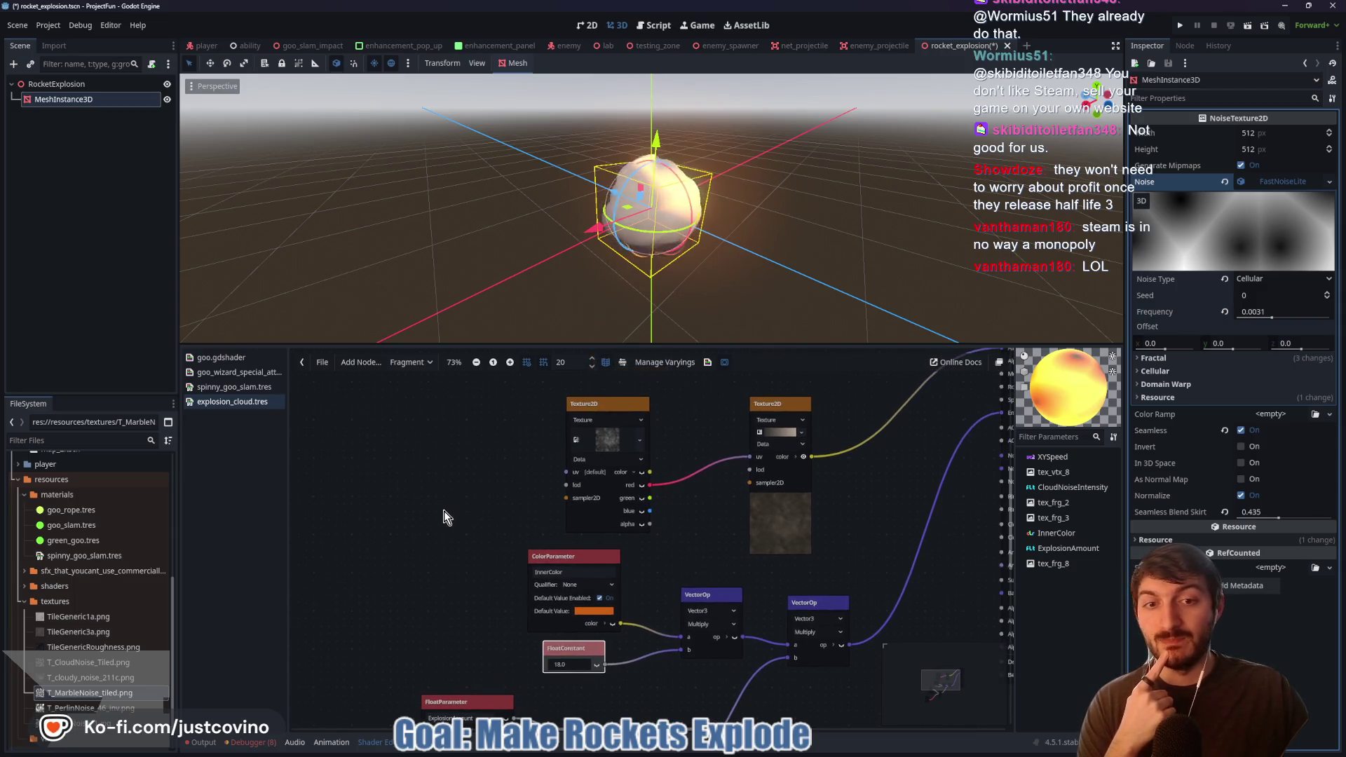
mouse_move(490, 424)
mouse_down()
mouse_move(444, 457)
mouse_move(739, 538)
mouse_up()
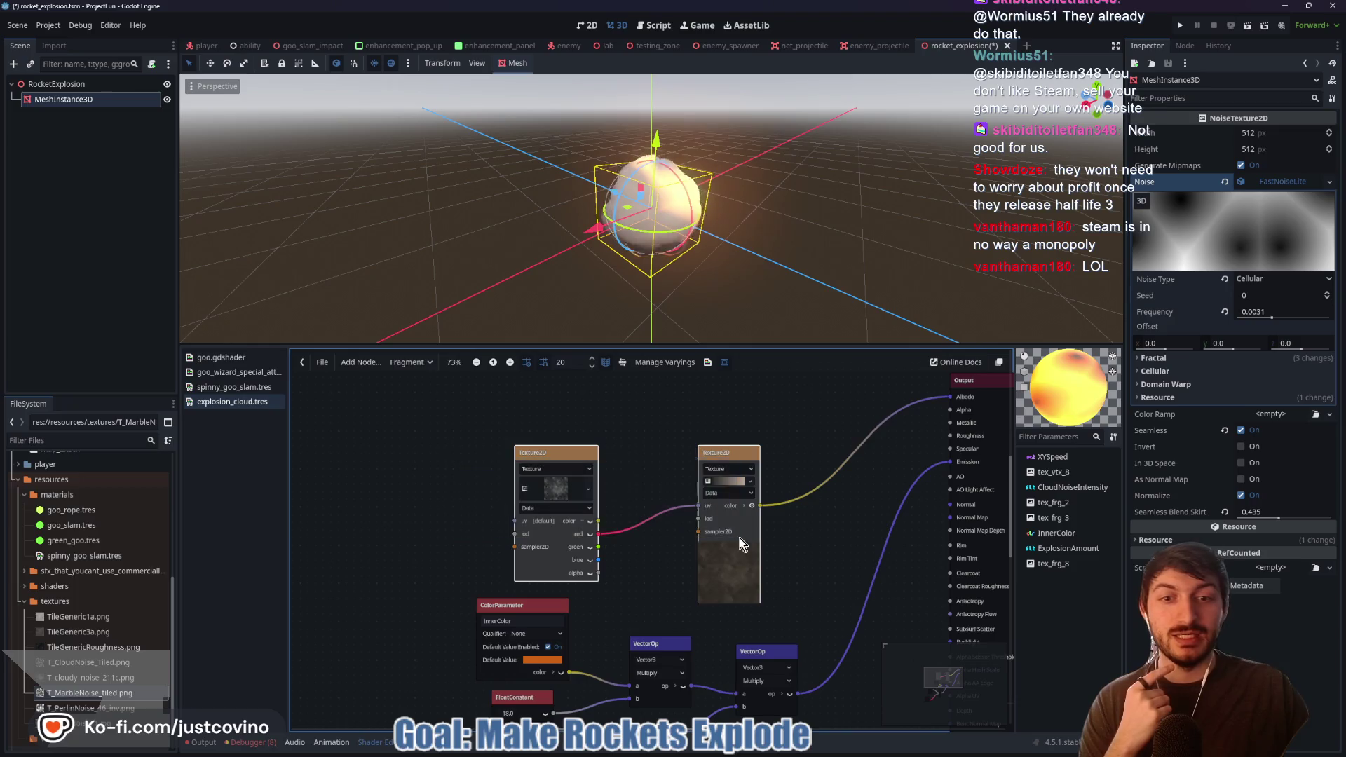
drag(714, 463, 691, 399)
click(771, 547)
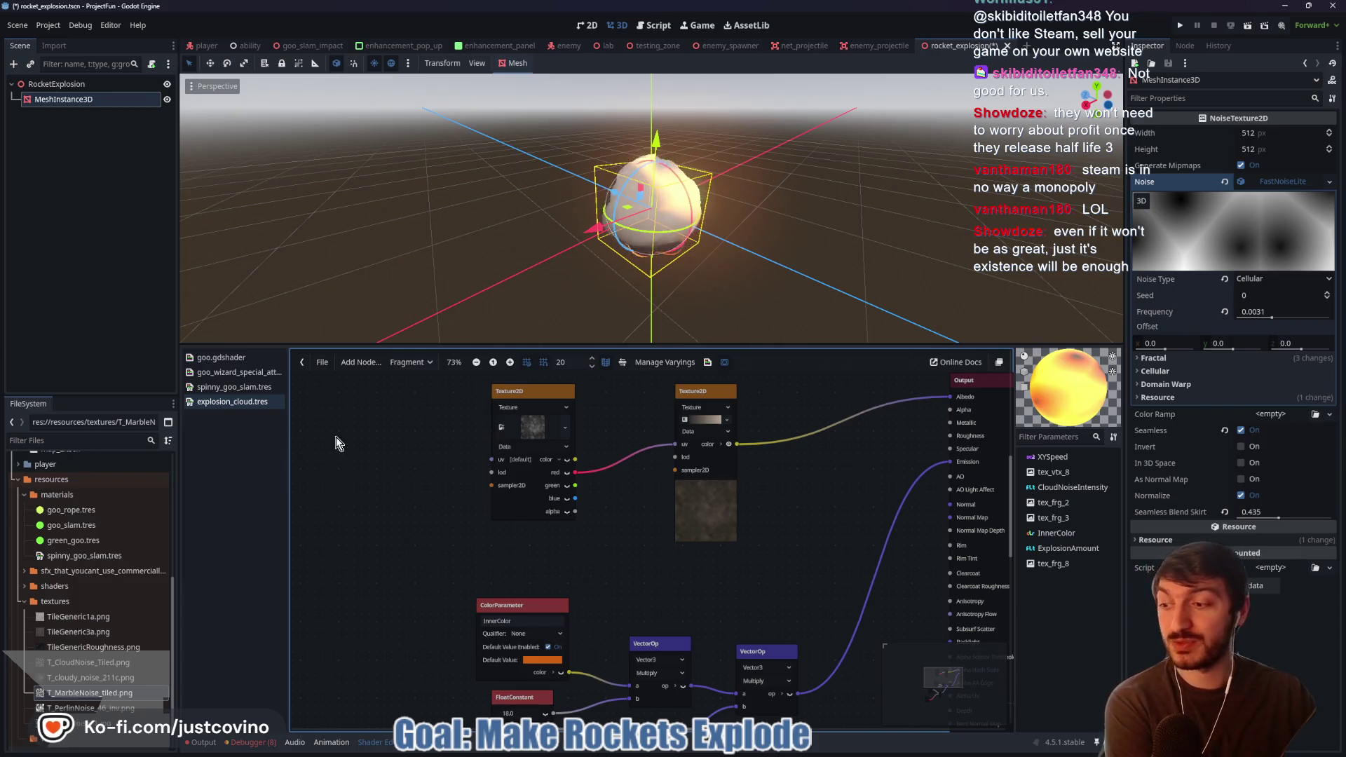
scroll(458, 429, down, 5)
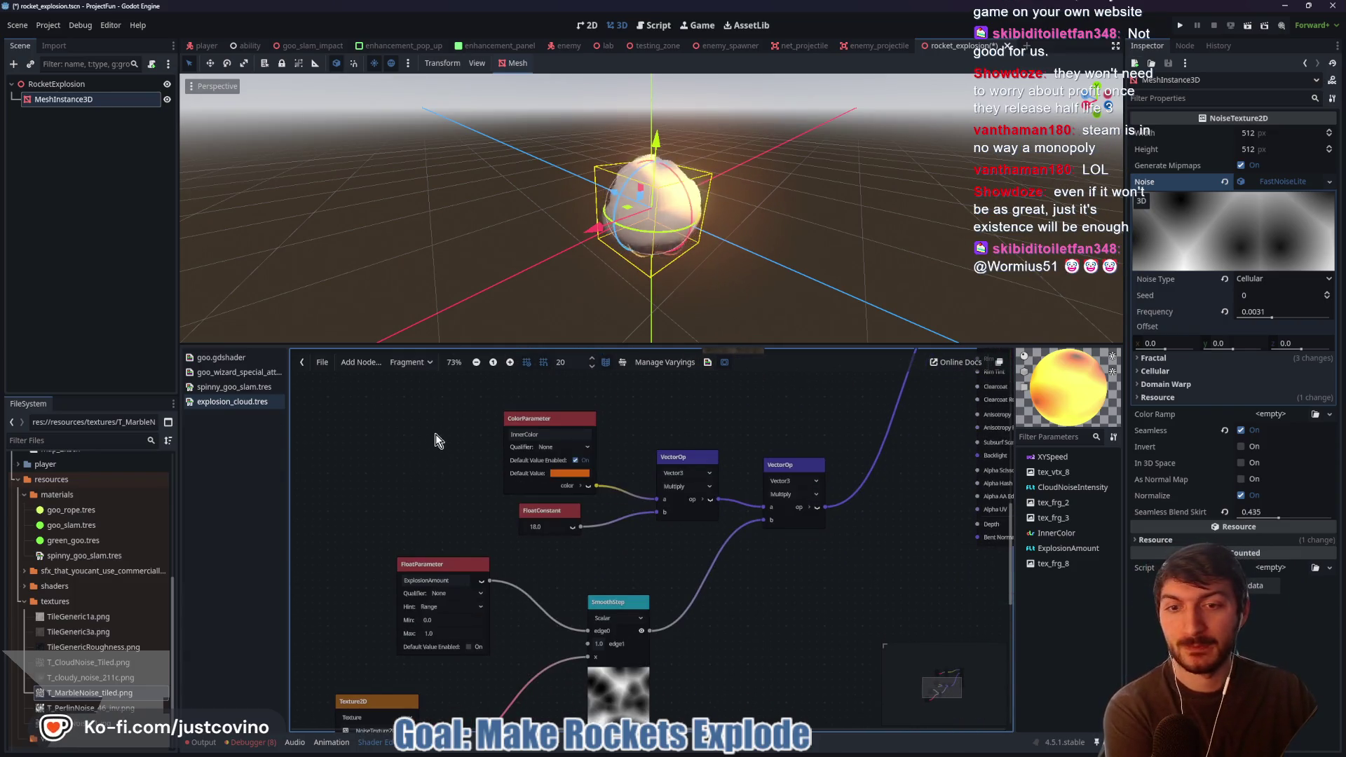
- Play the tutorial and pause at 15:16, where the parameter is named 'explosion color'
click(741, 754)
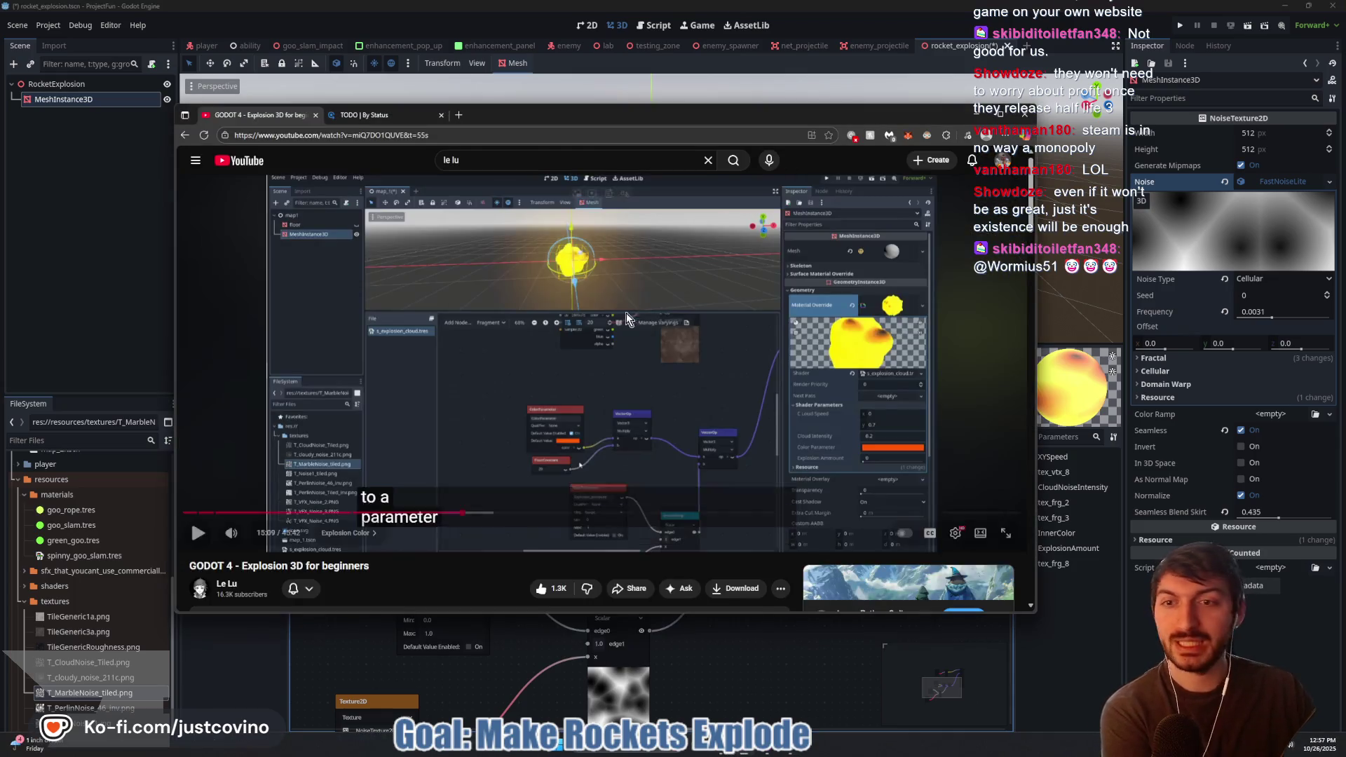
click(609, 348)
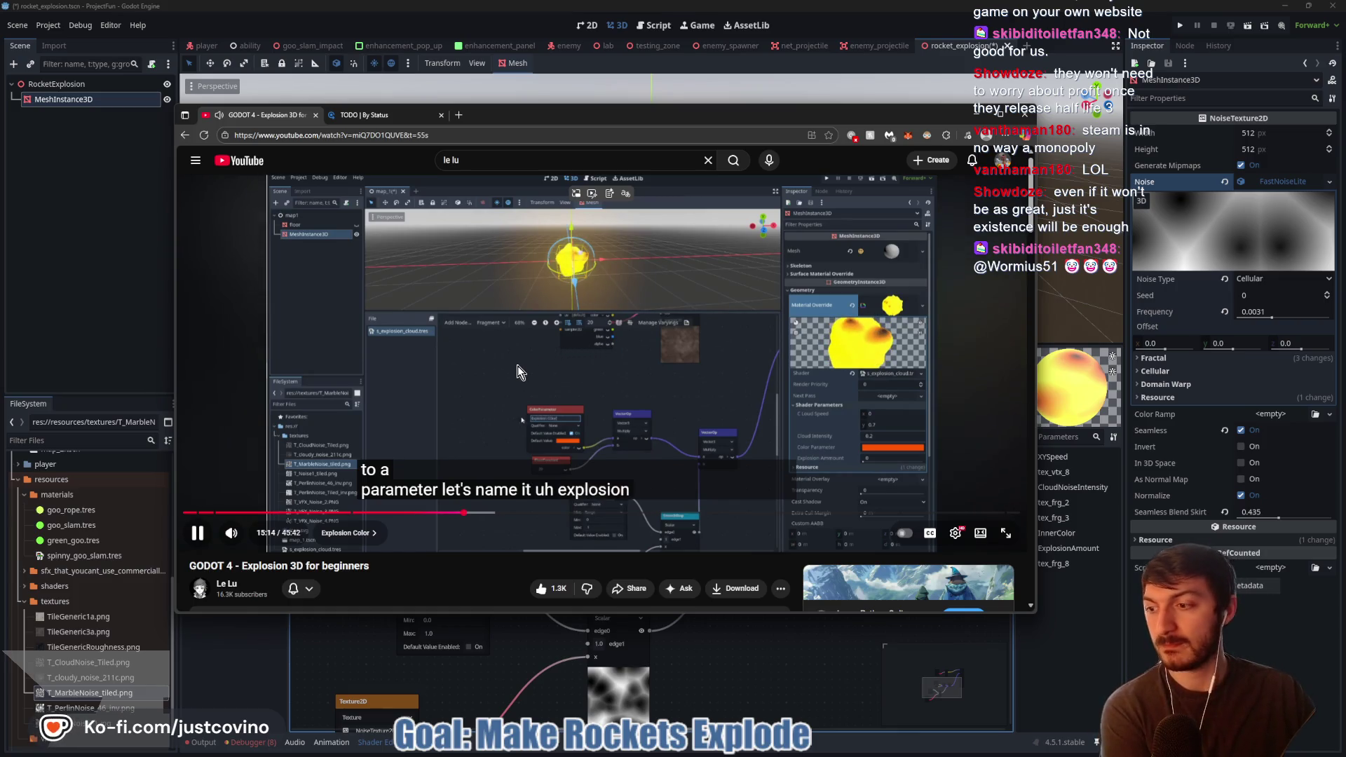
click(495, 372)
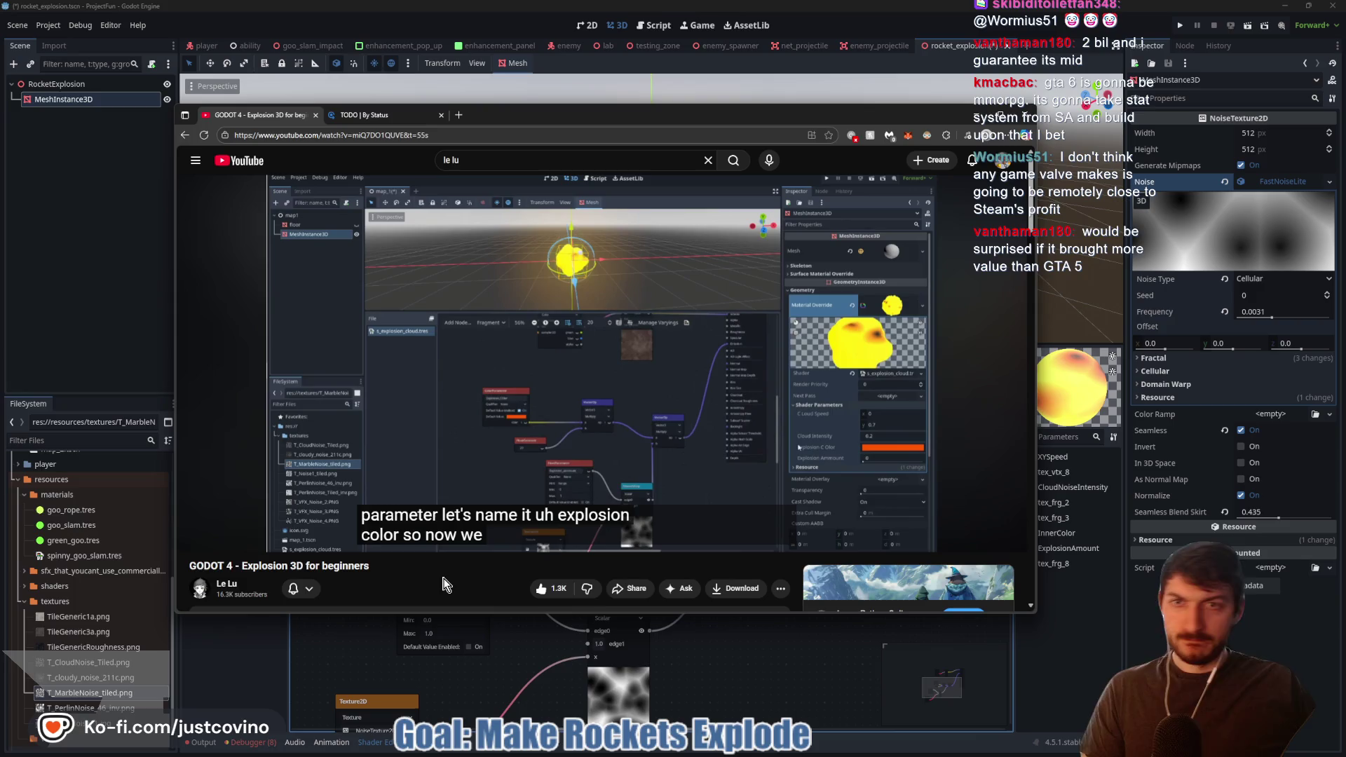
mouse_move(363, 387)
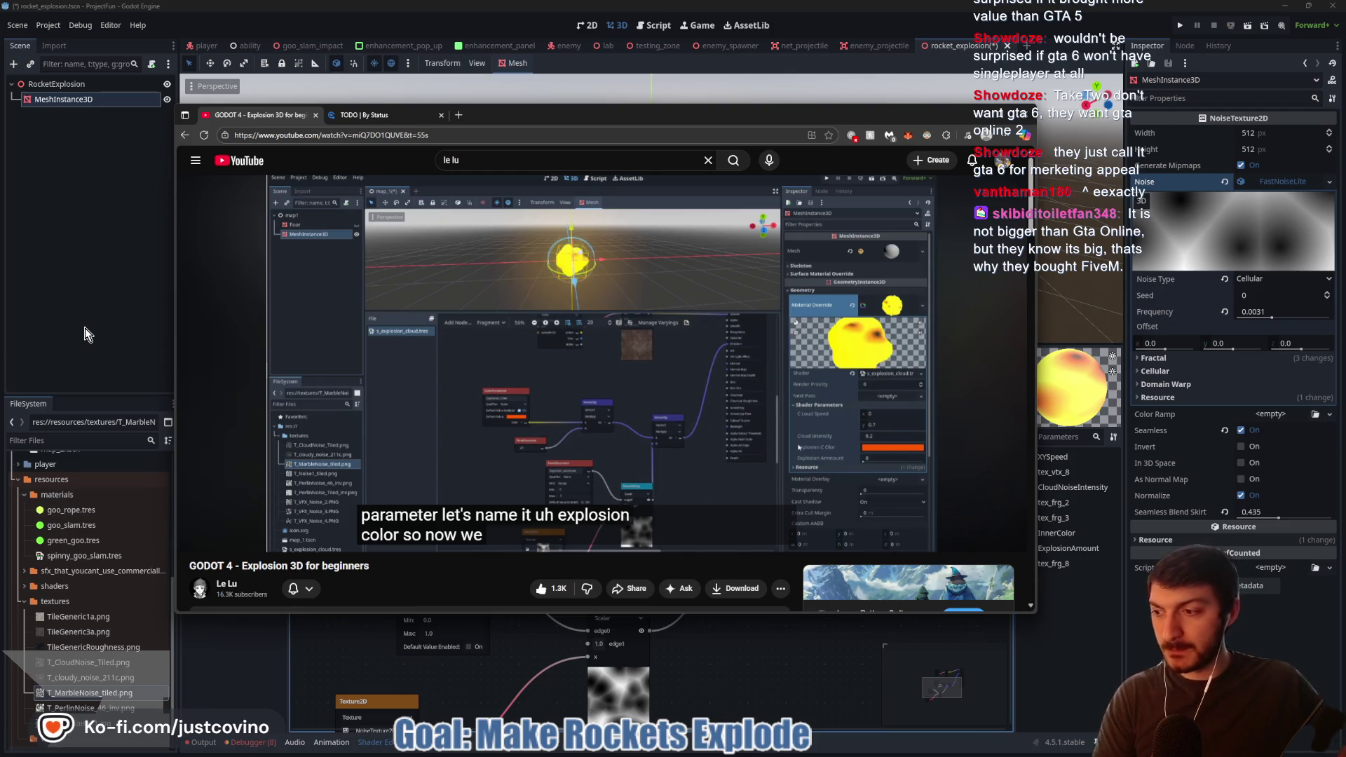
- Play the tutorial past 15:42, pausing once, into the dark-base frame explanation
click(412, 438)
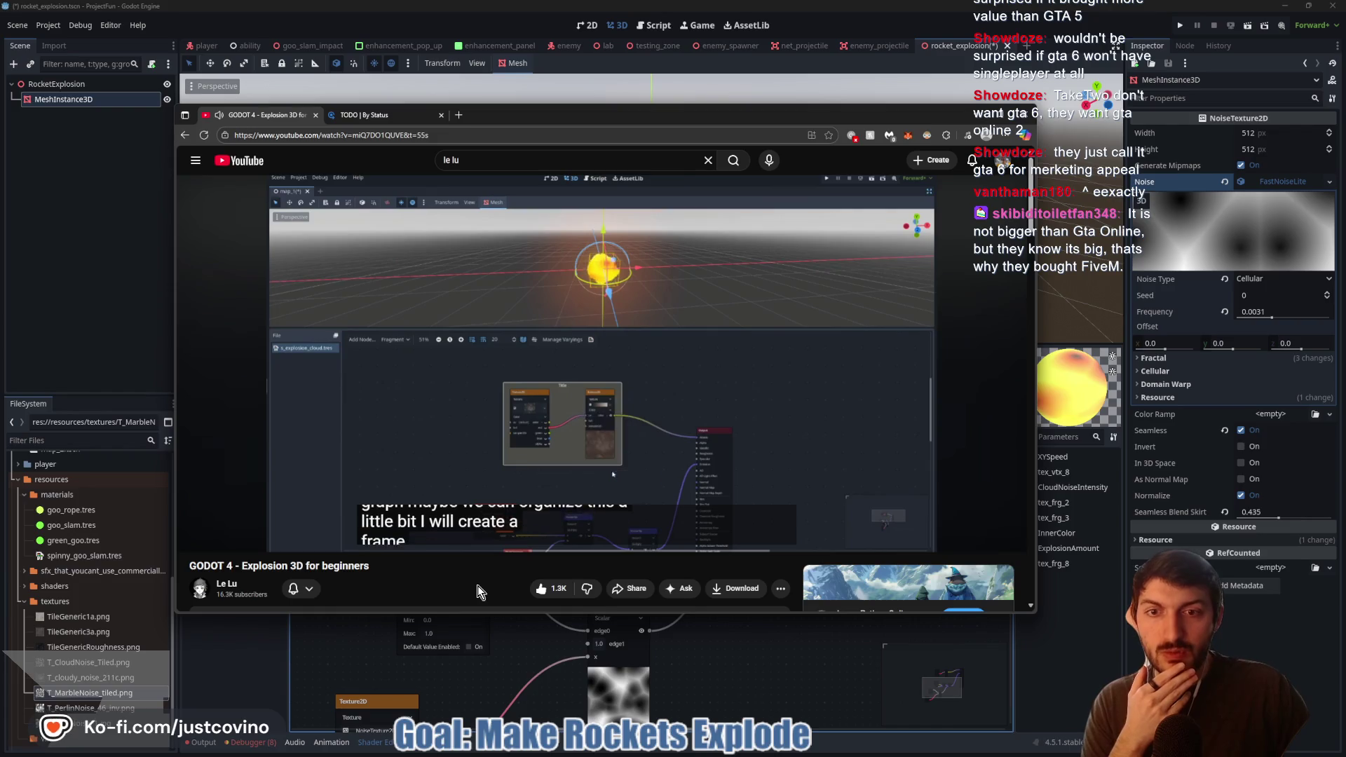
click(541, 413)
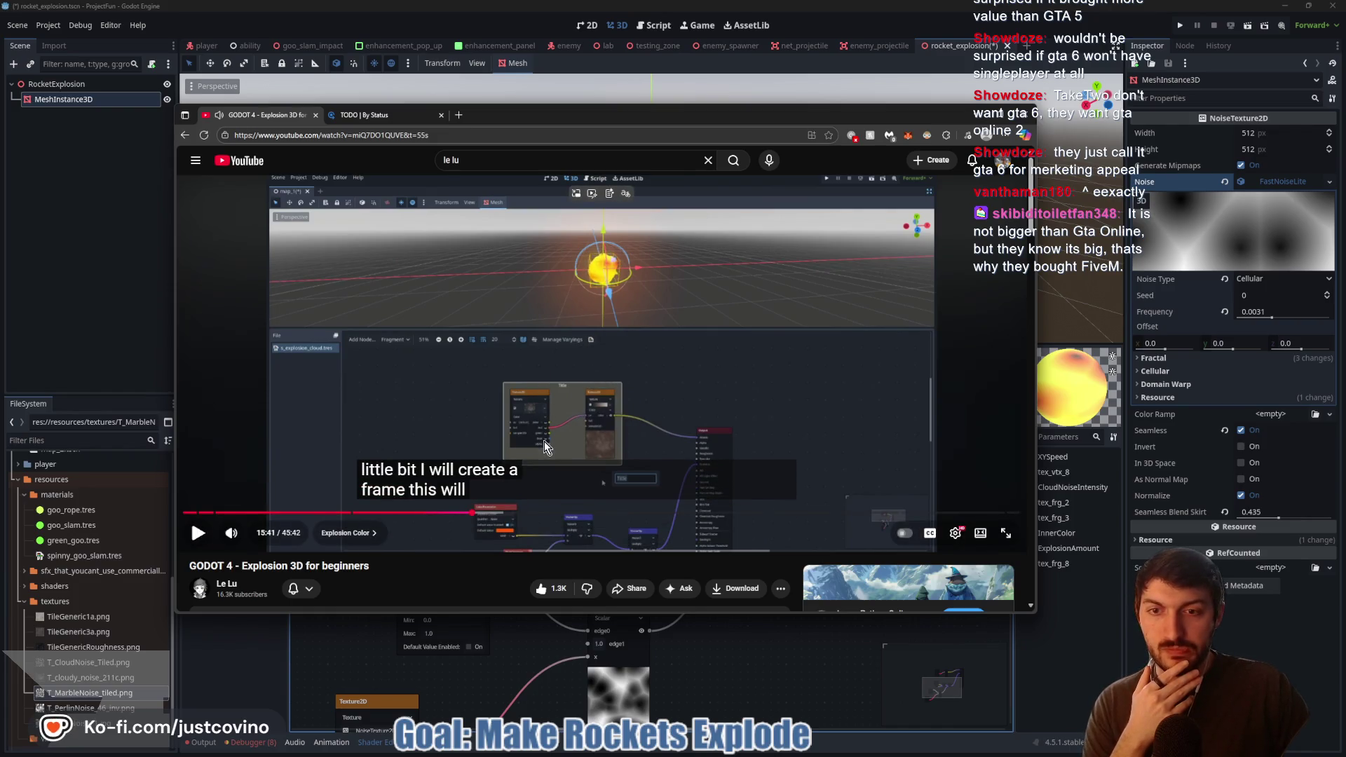
click(547, 447)
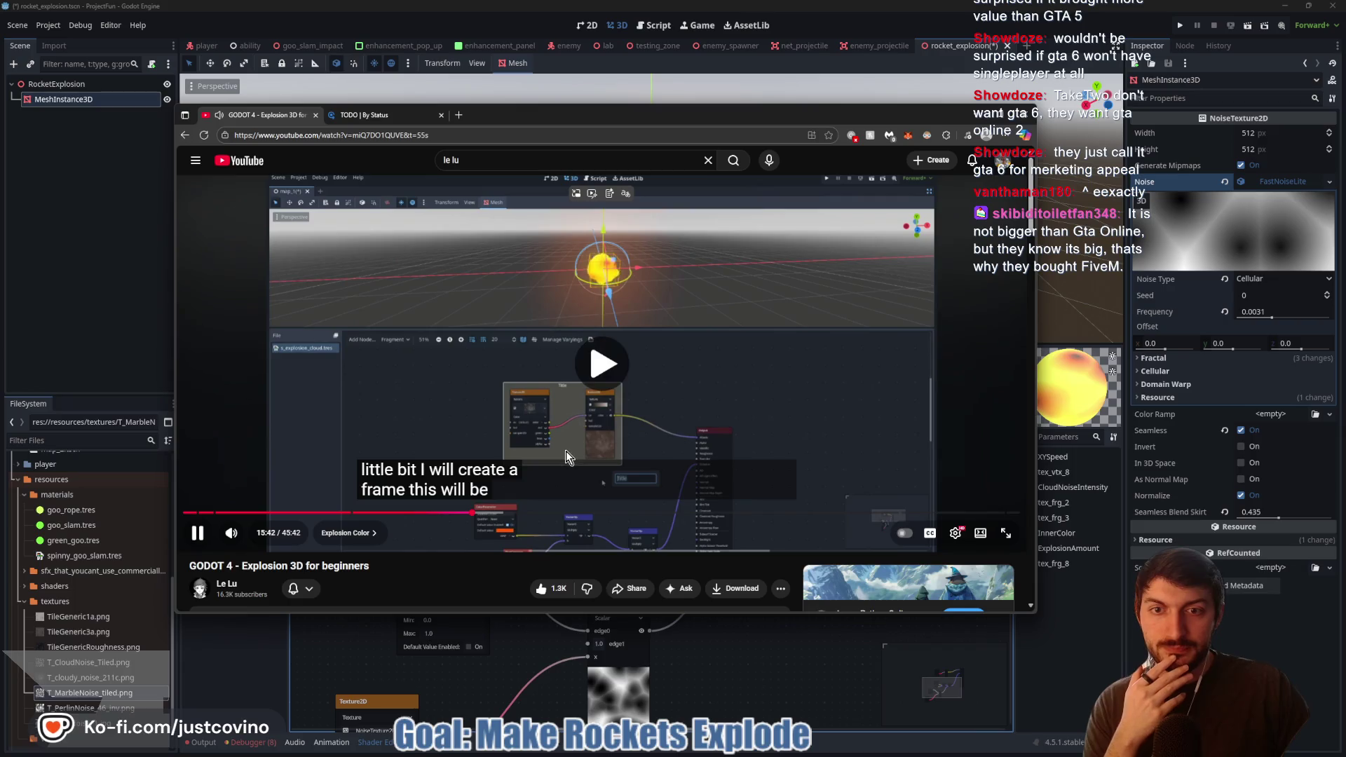
- Pause the tutorial and add a new Frame node to the explosion shader graph
click(498, 407)
click(780, 694)
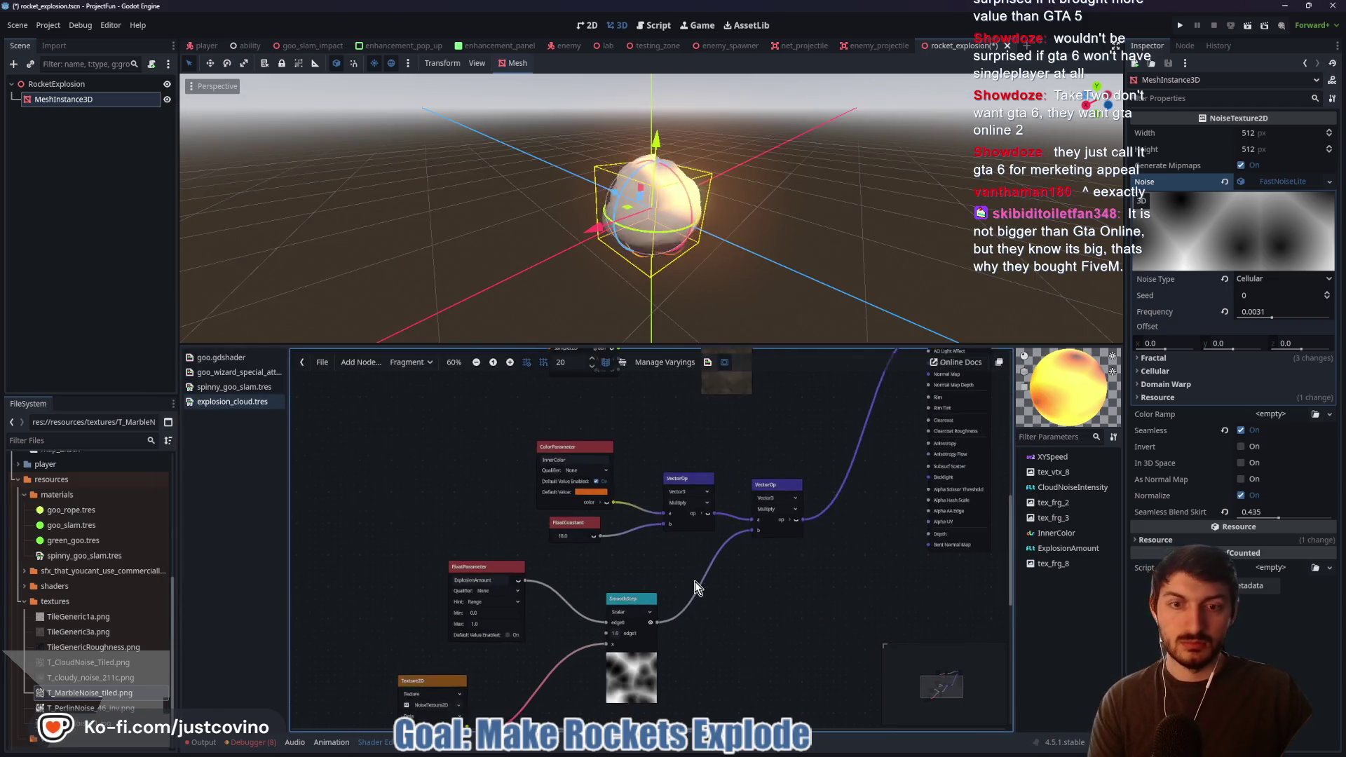
scroll(722, 504, up, 3)
right_click(482, 449)
text(floatpar)
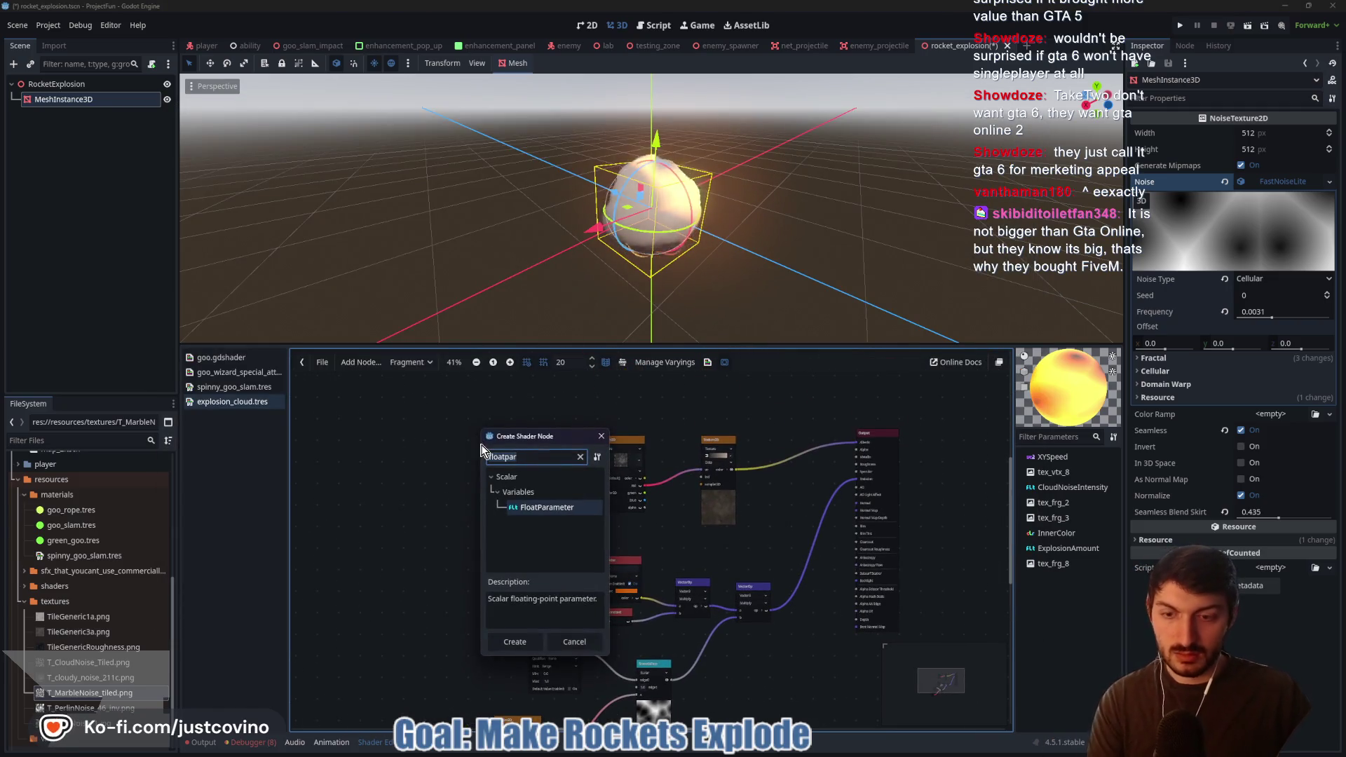
key(ctrl+a)
text(fram)
key(Return)
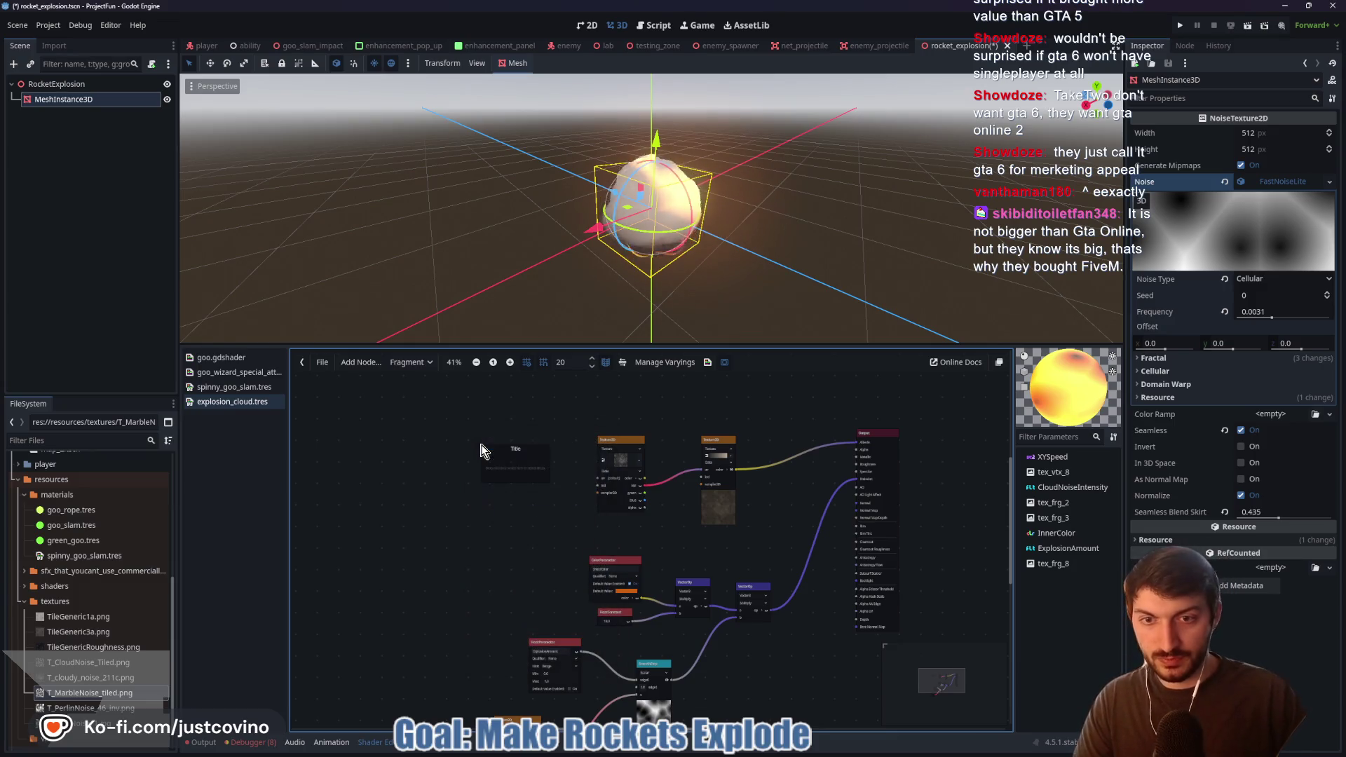
- Box-select both Texture2D nodes and move them inside the new 'Title' frame
scroll(511, 449, up, 6)
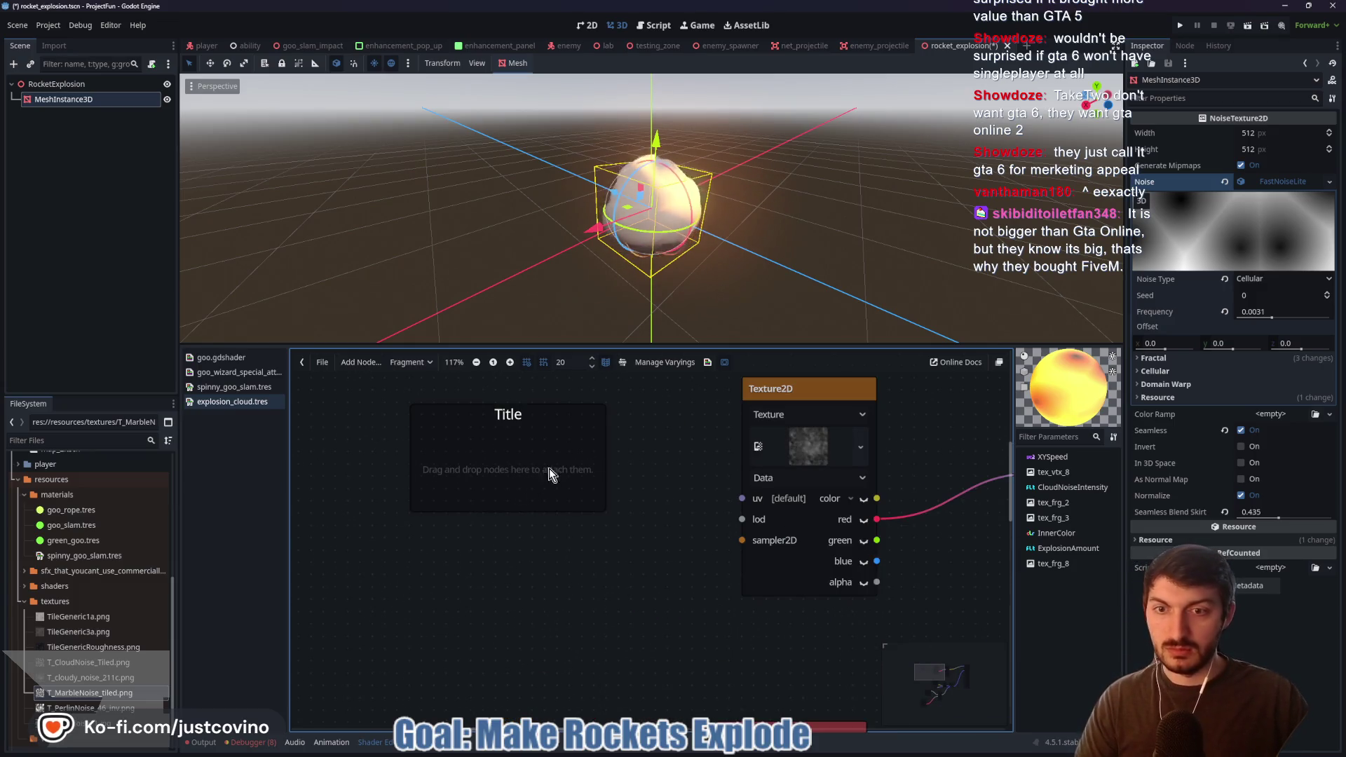
scroll(587, 464, down, 3)
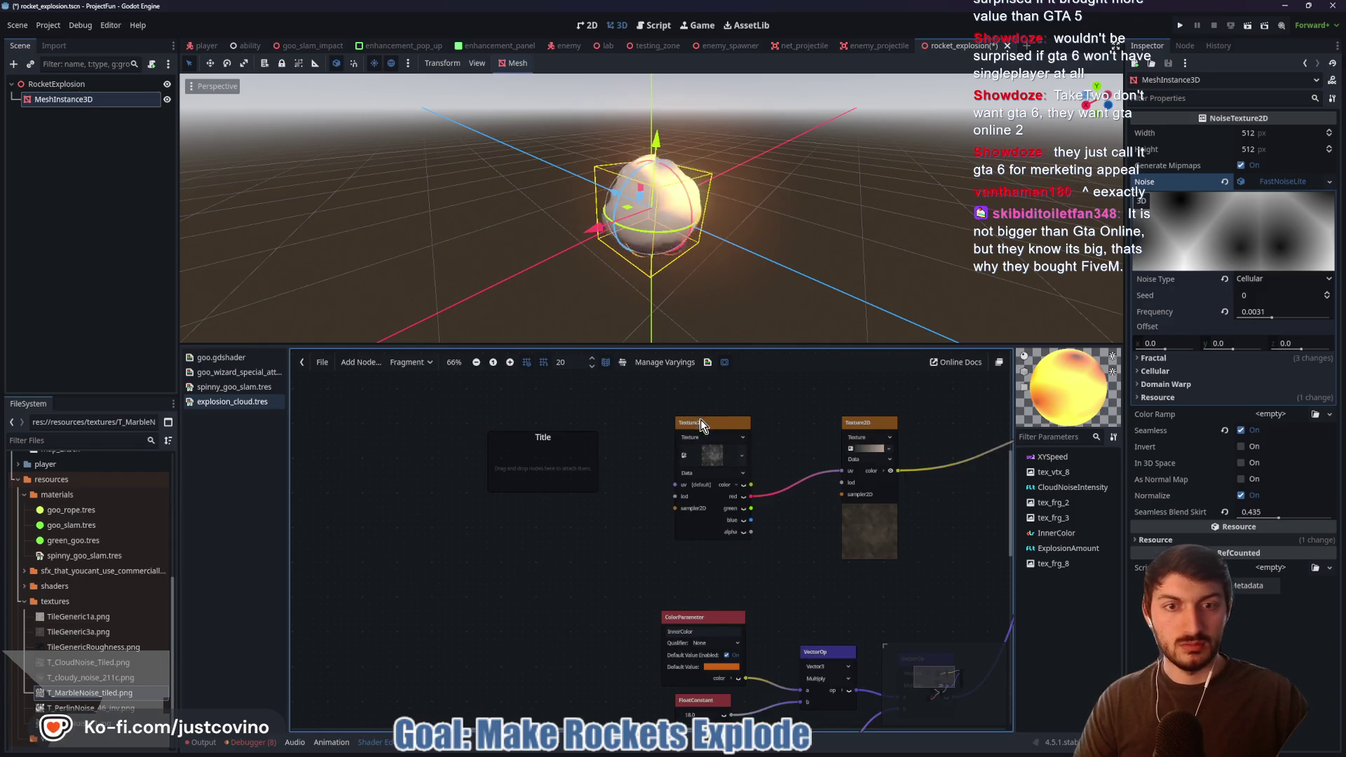
drag(700, 420, 778, 408)
drag(706, 474, 616, 471)
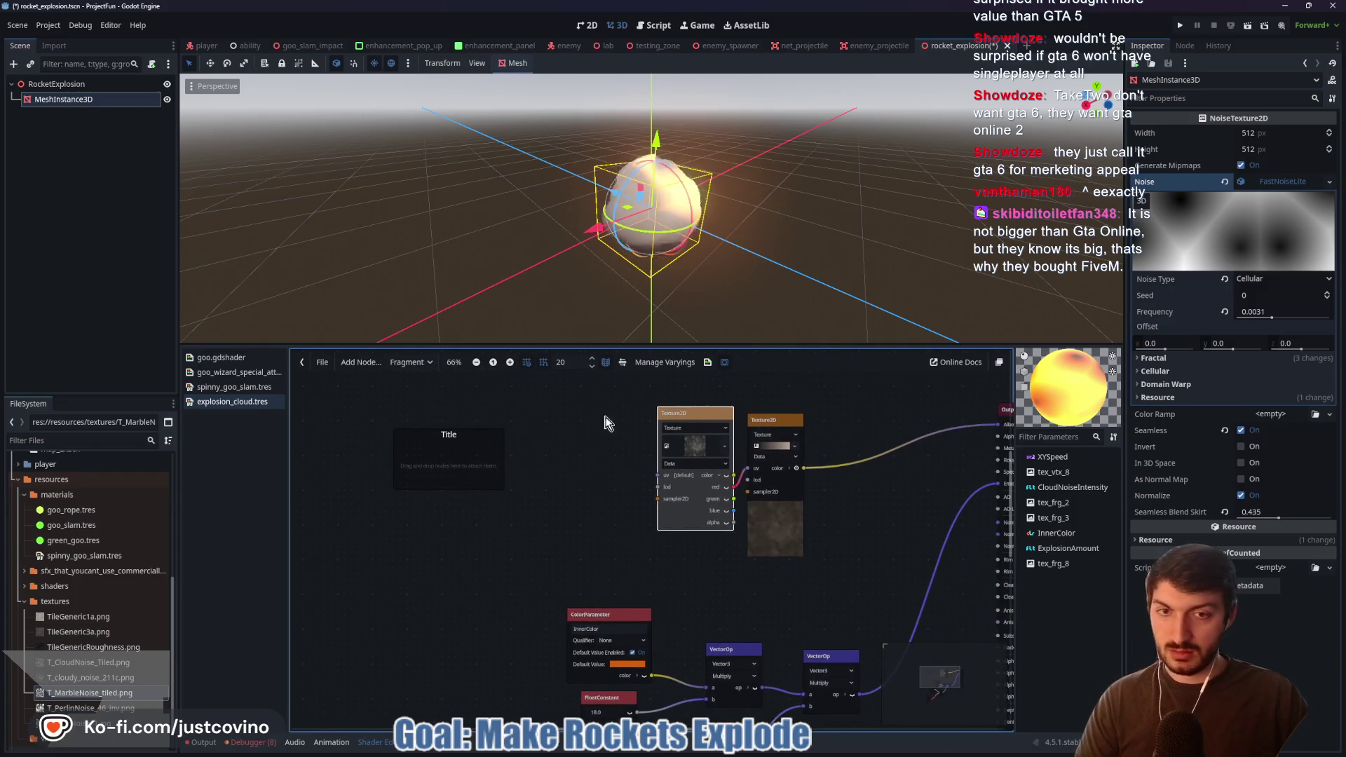
drag(619, 404, 845, 542)
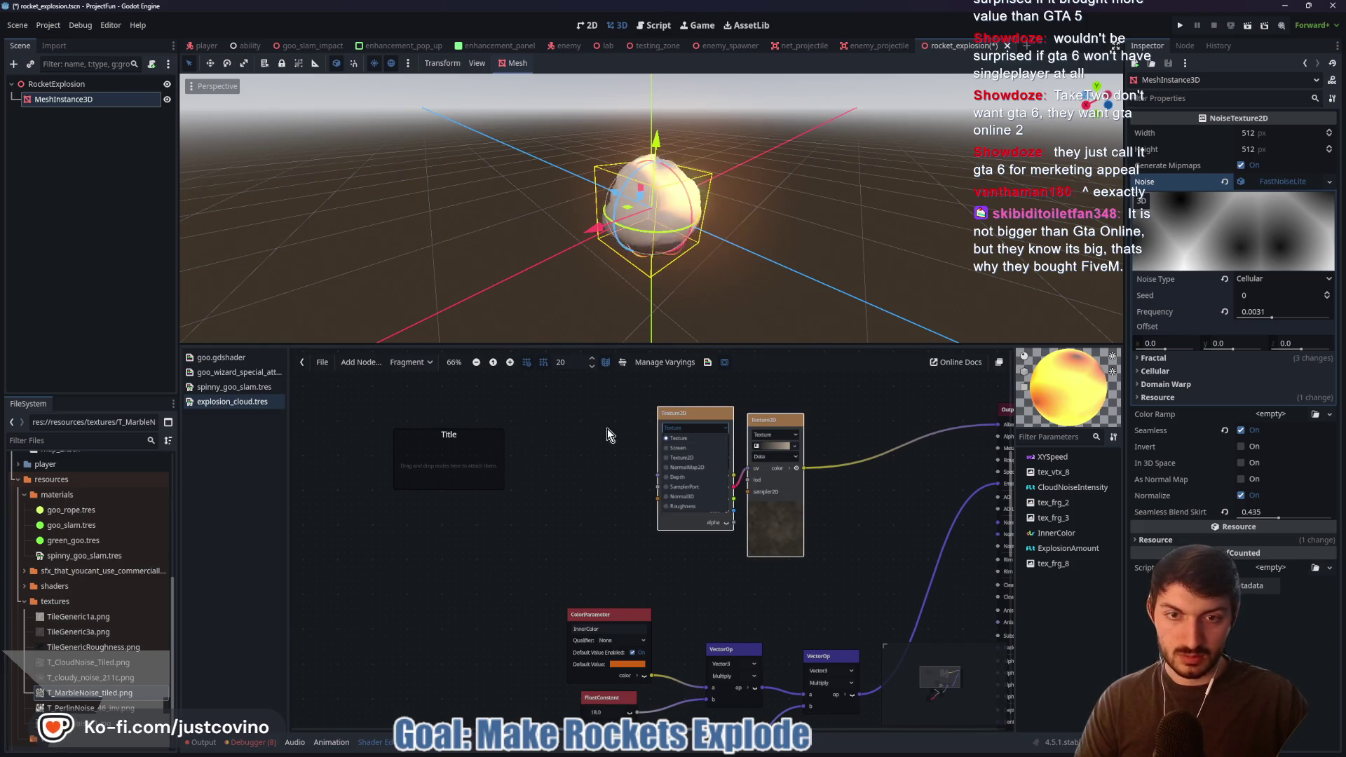
mouse_move(715, 411)
mouse_down()
mouse_move(416, 443)
mouse_move(712, 399)
mouse_up()
right_click(712, 400)
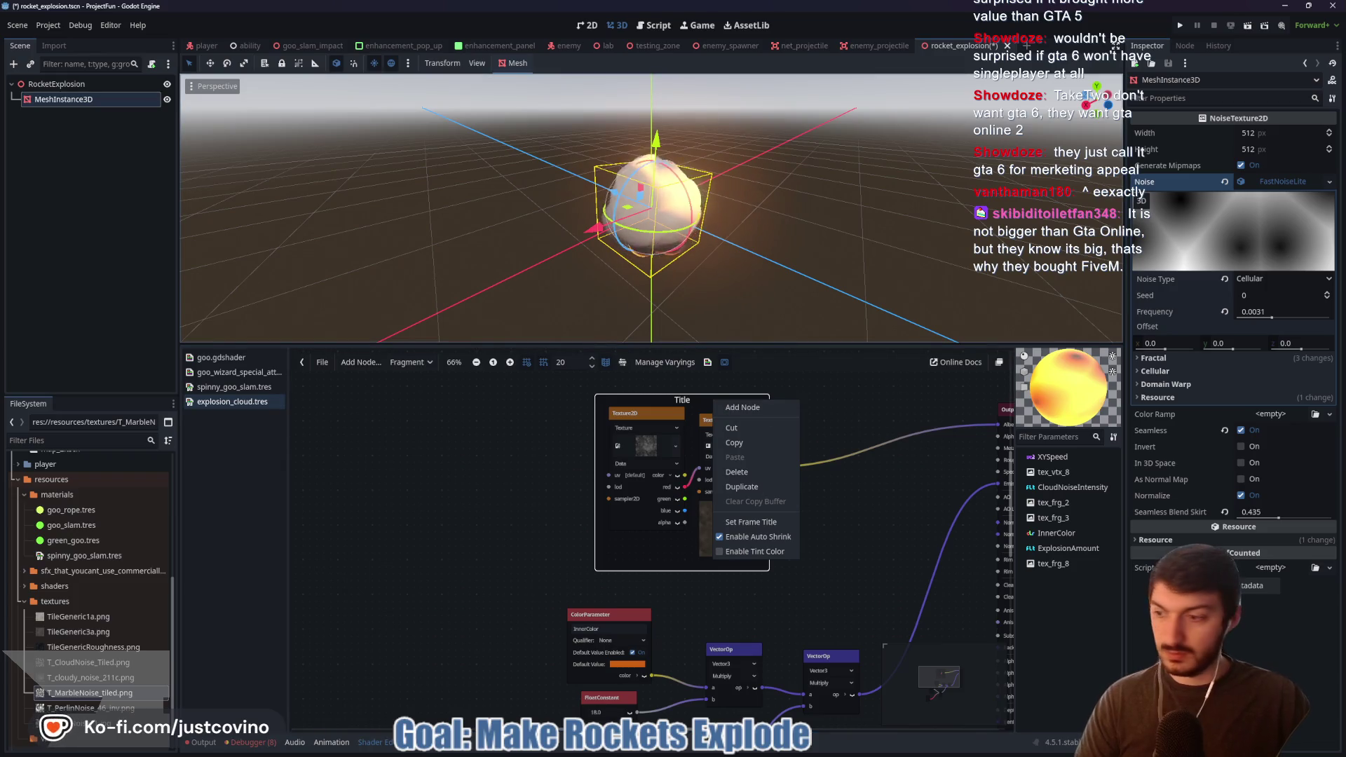
key(Escape)
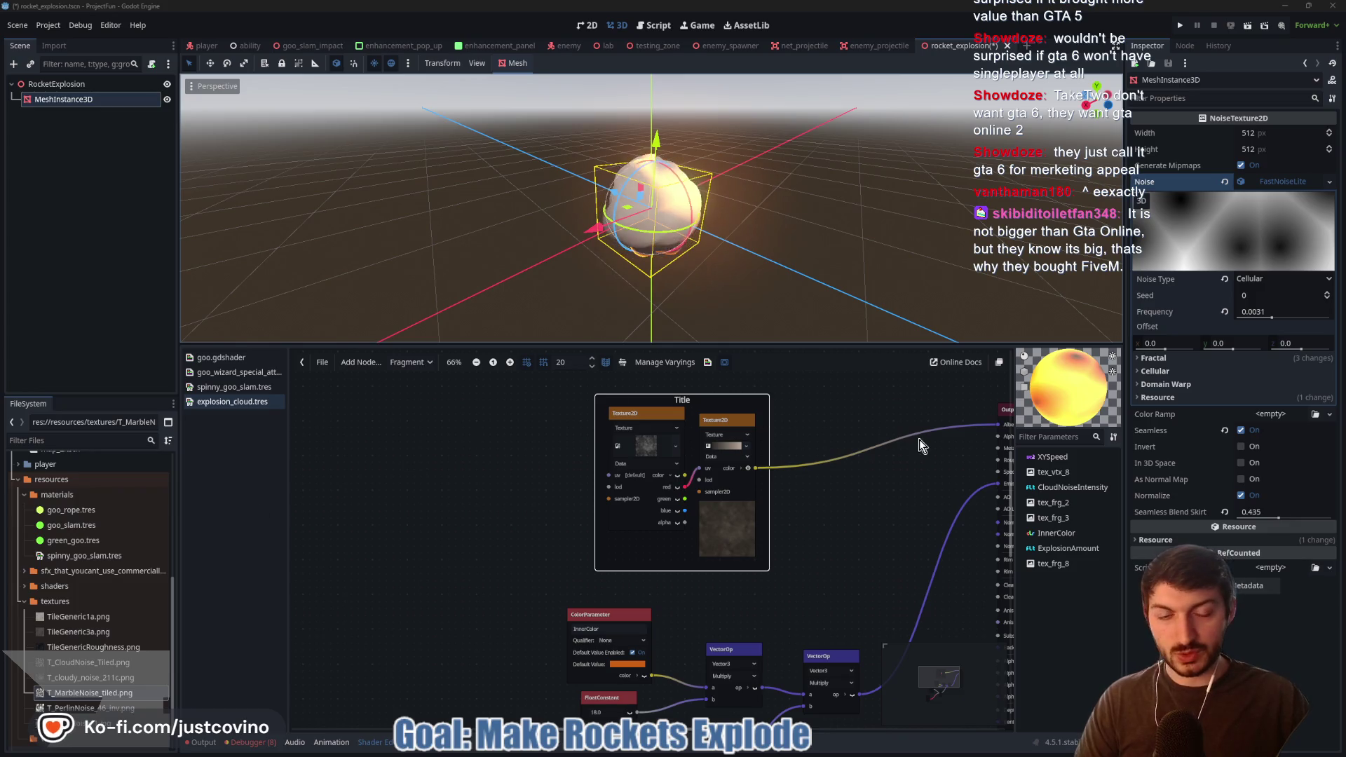
- Retitle the frame around the two Texture2D nodes from 'Title' to 'Dark Base Color'
scroll(923, 442, up, 3)
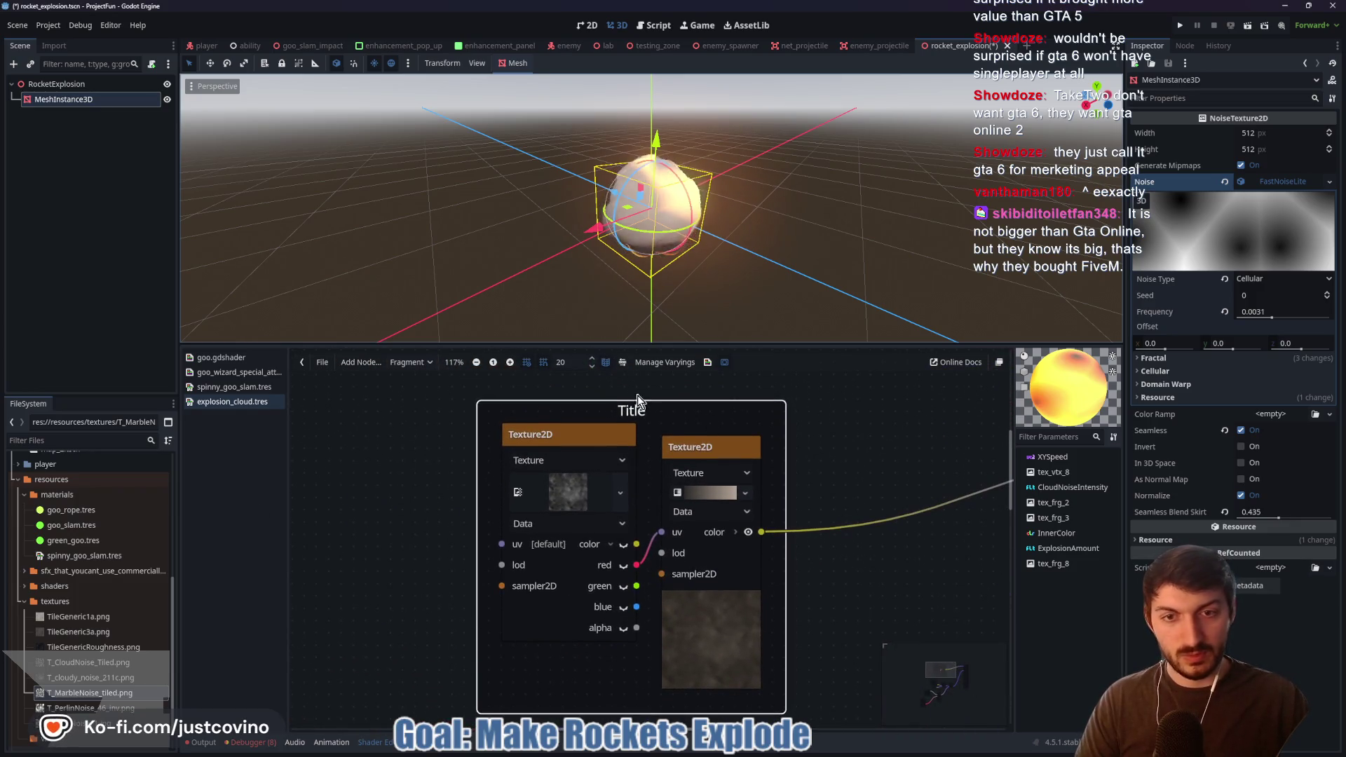
drag(638, 395, 649, 398)
right_click(667, 399)
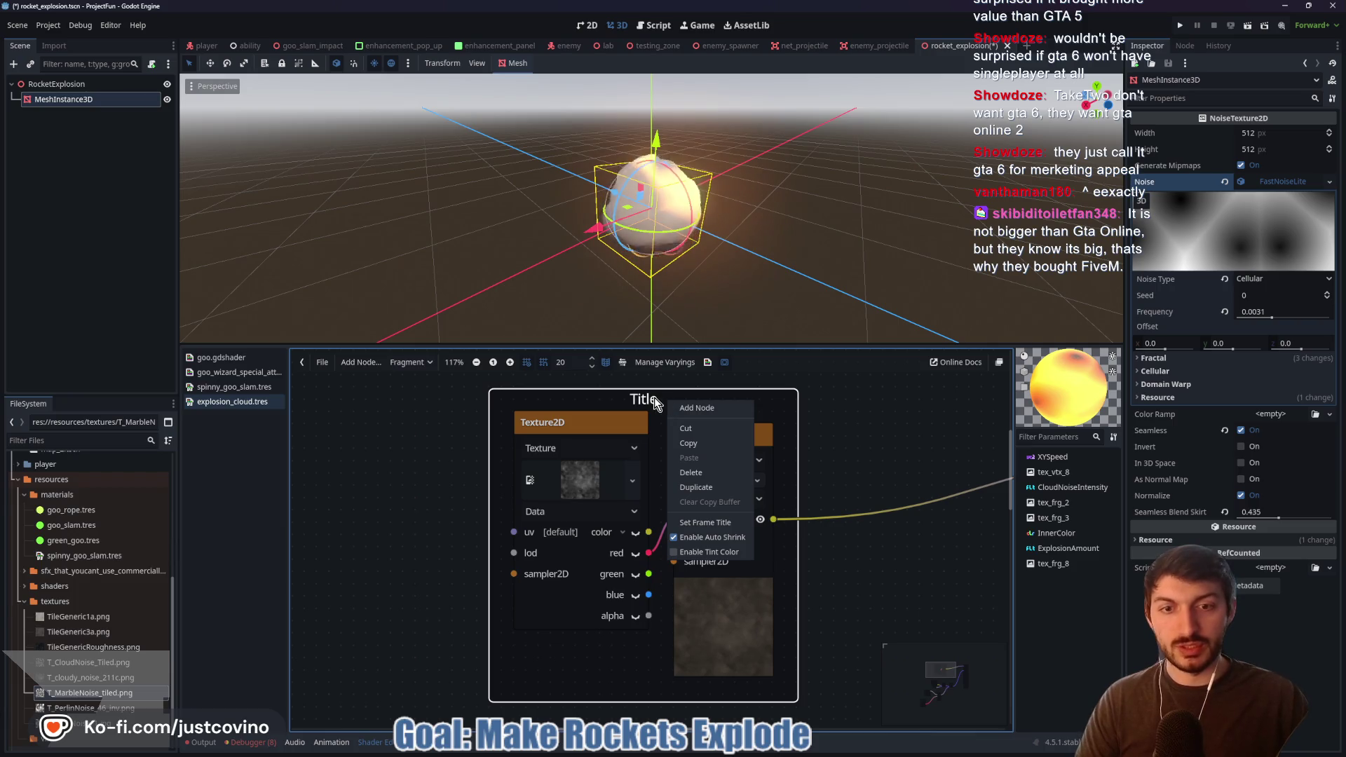
click(731, 522)
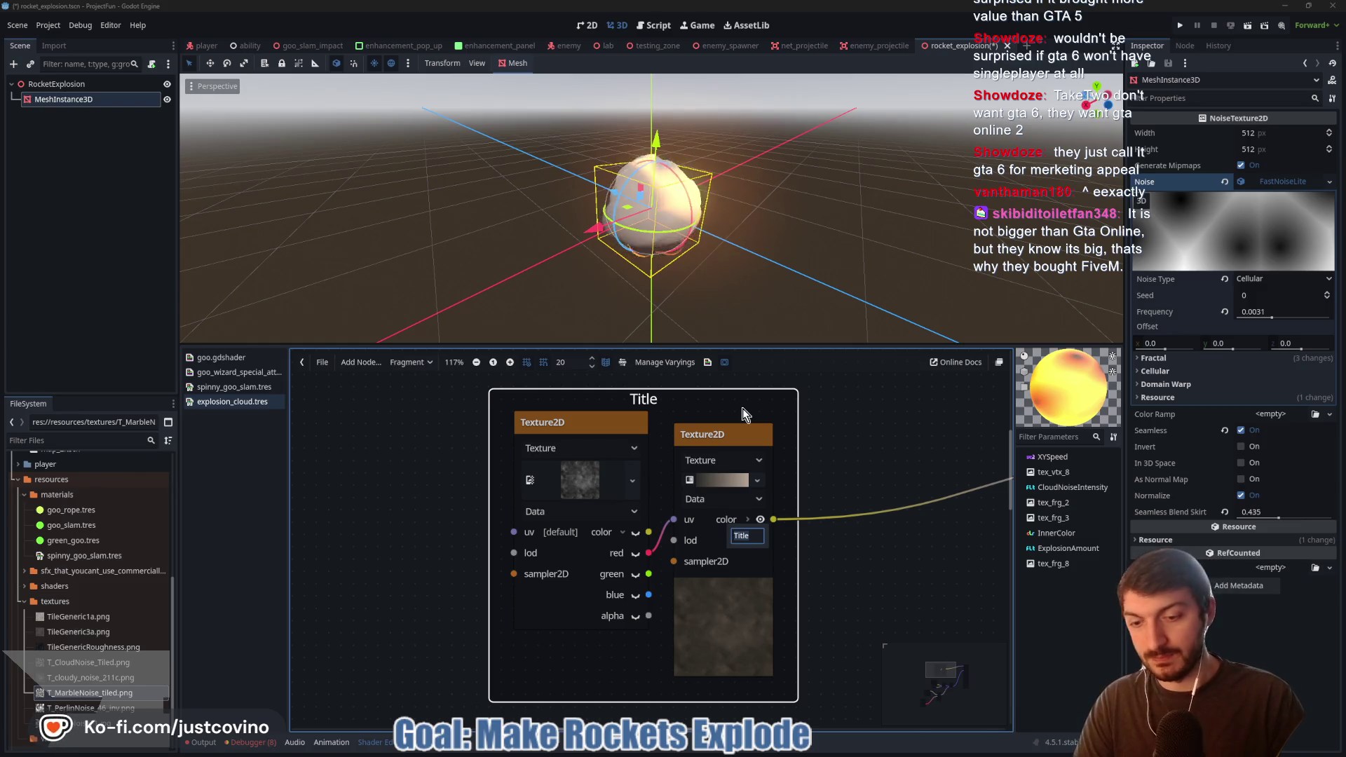
text(Dark Bas)
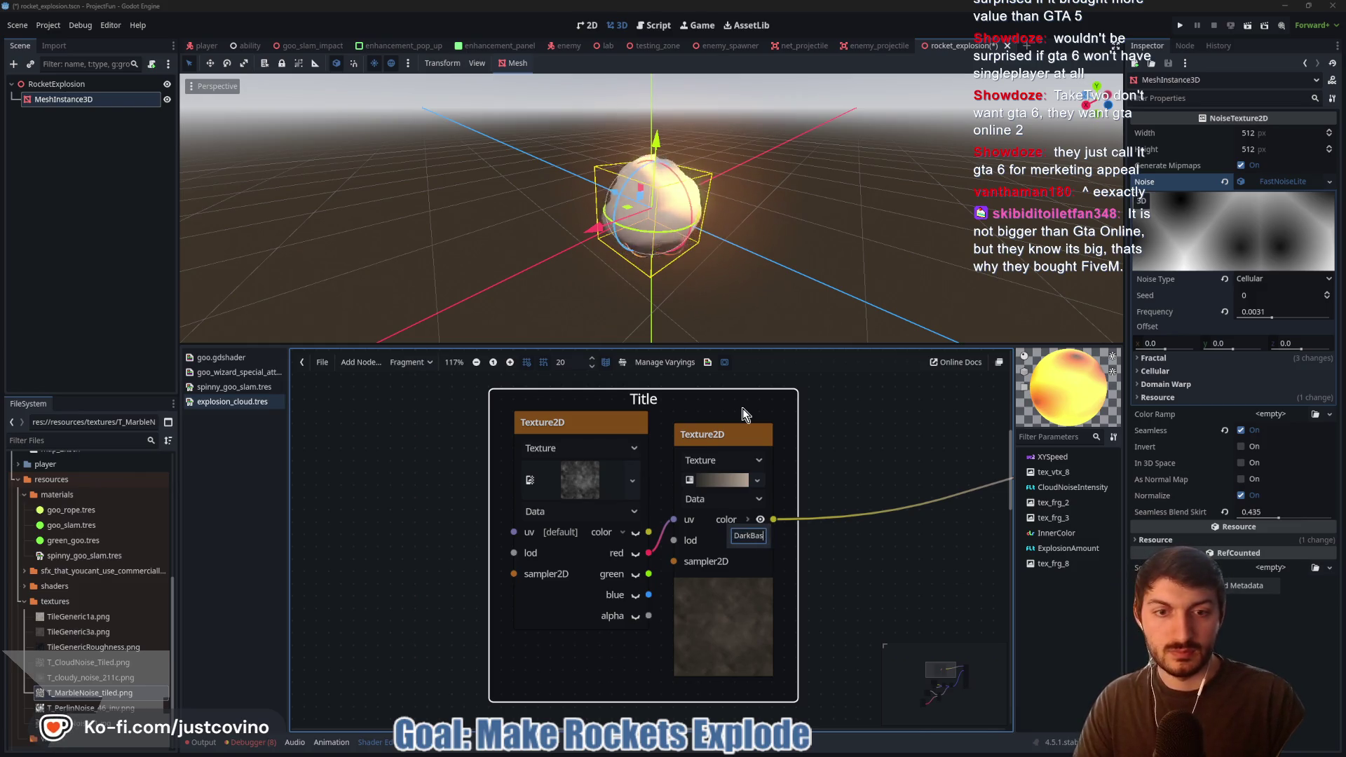
text(e Color)
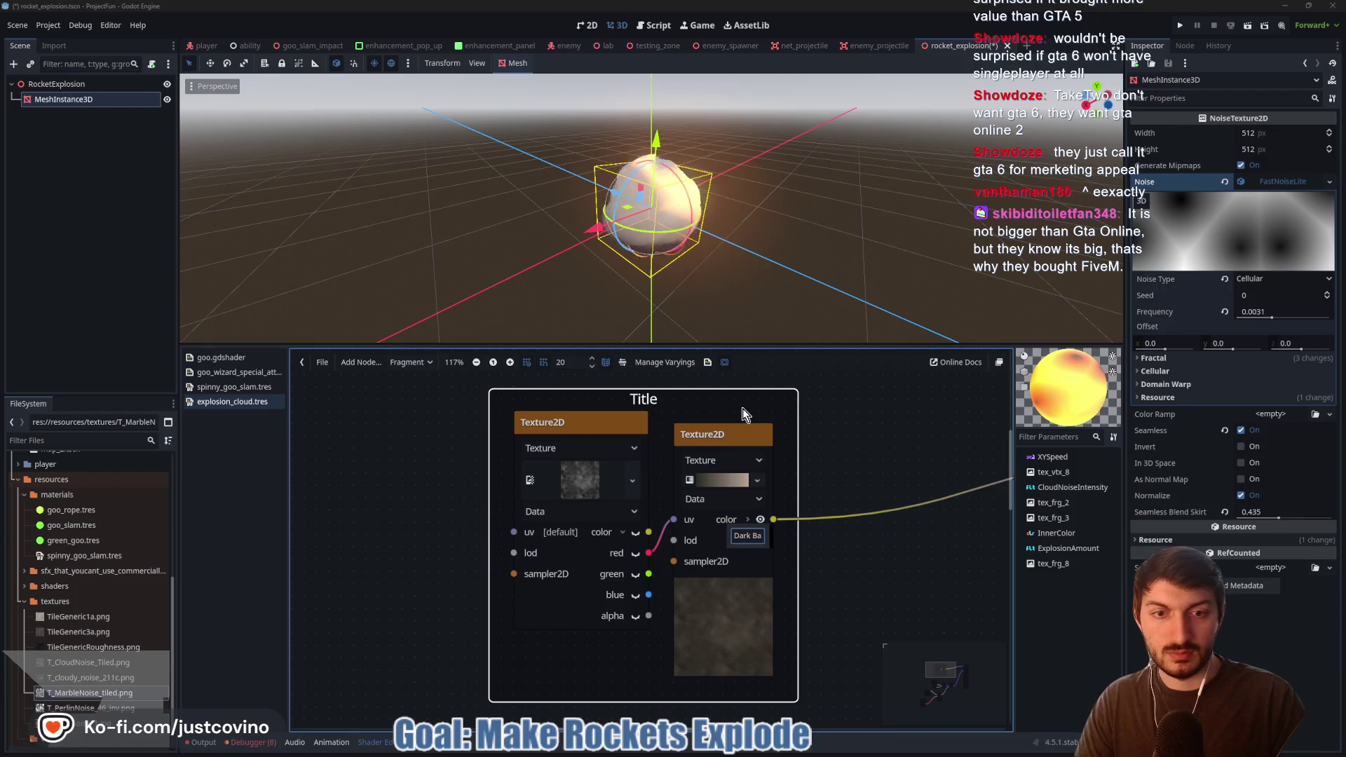
key(Return)
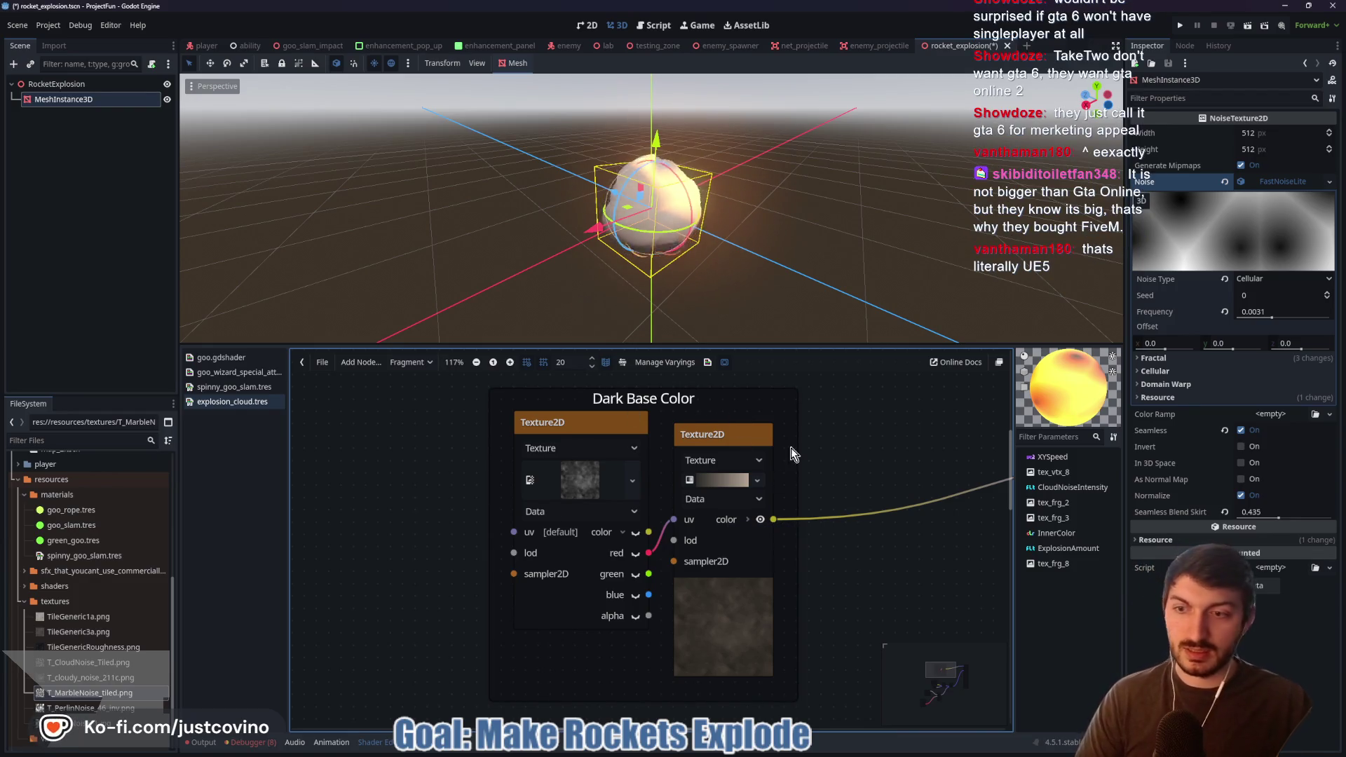
scroll(710, 506, down, 3)
scroll(710, 507, up, 1)
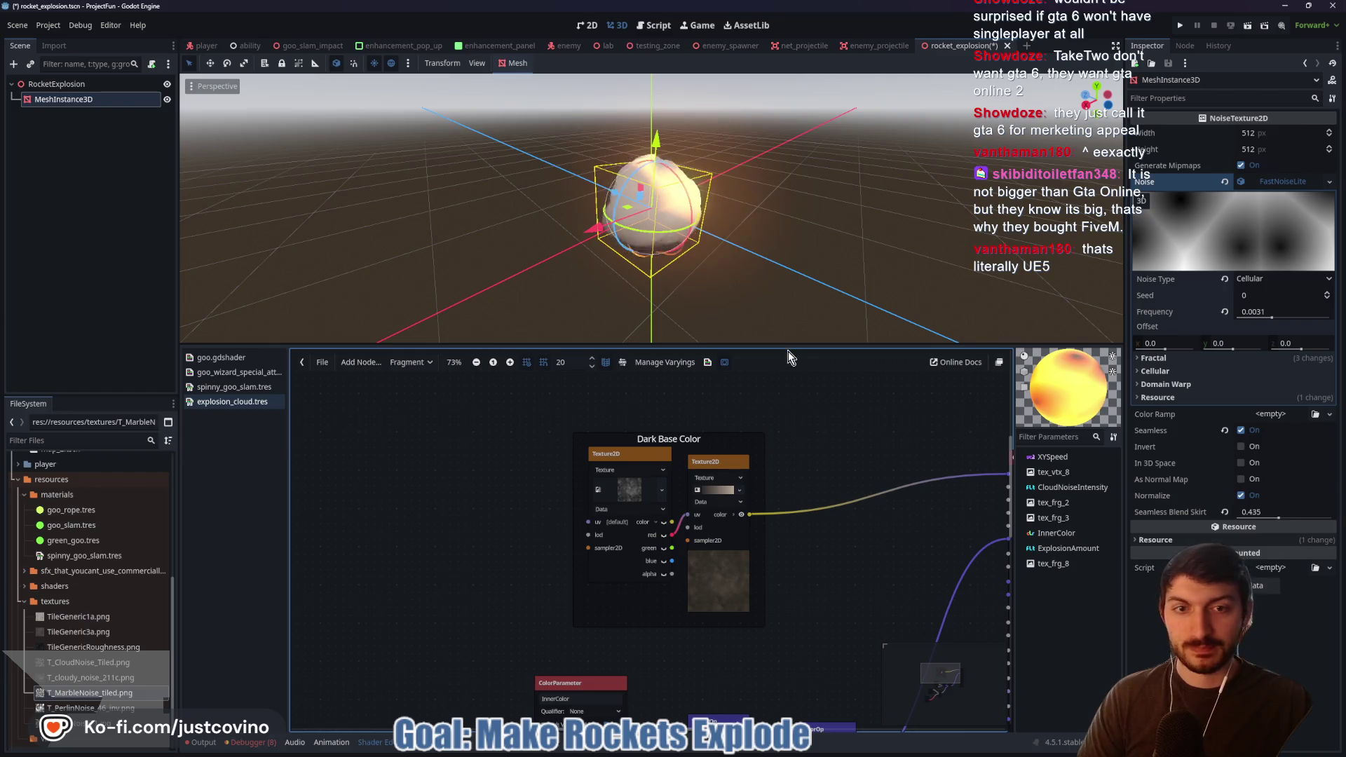
- Enlarge the shader graph editor and shift the Dark Base Color frame up and right toward Output
drag(789, 349, 780, 237)
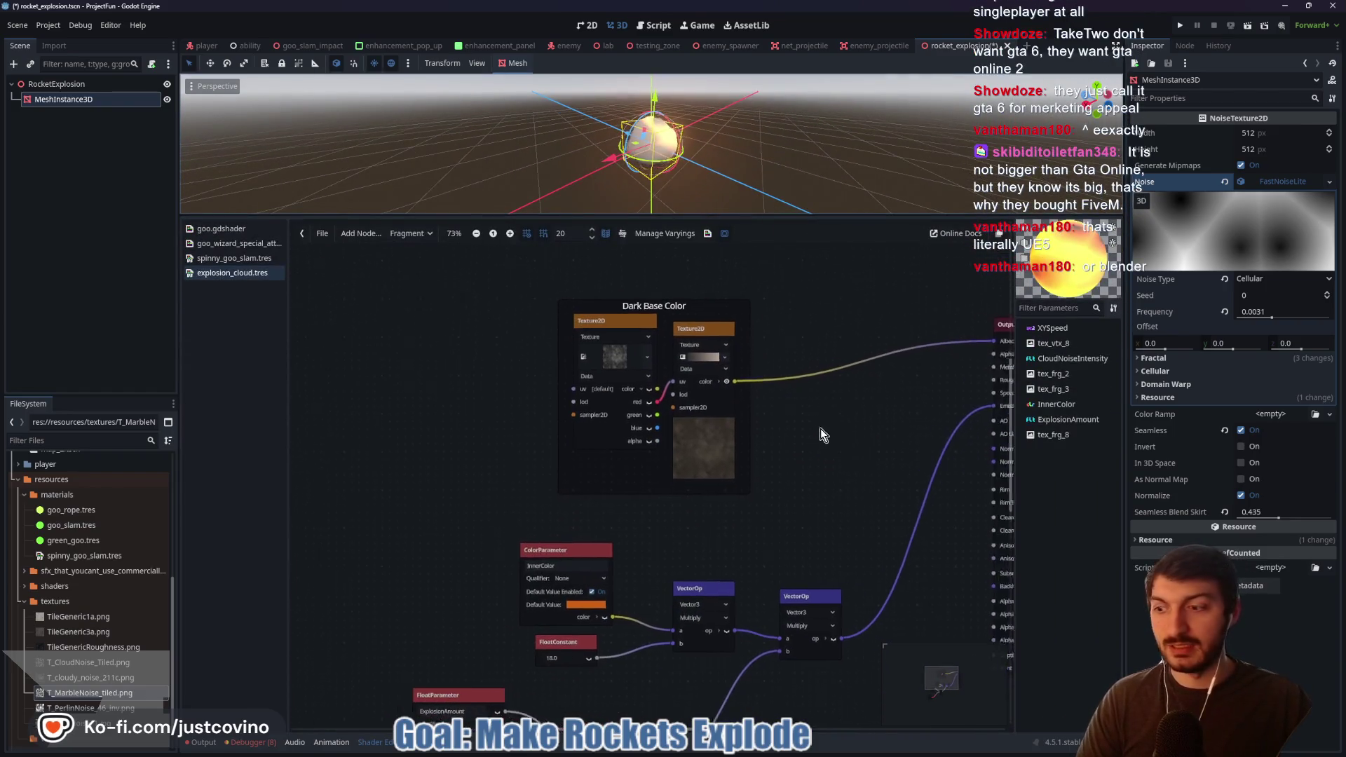
drag(820, 427, 648, 394)
mouse_move(519, 322)
mouse_down()
mouse_move(692, 271)
mouse_move(562, 288)
mouse_up()
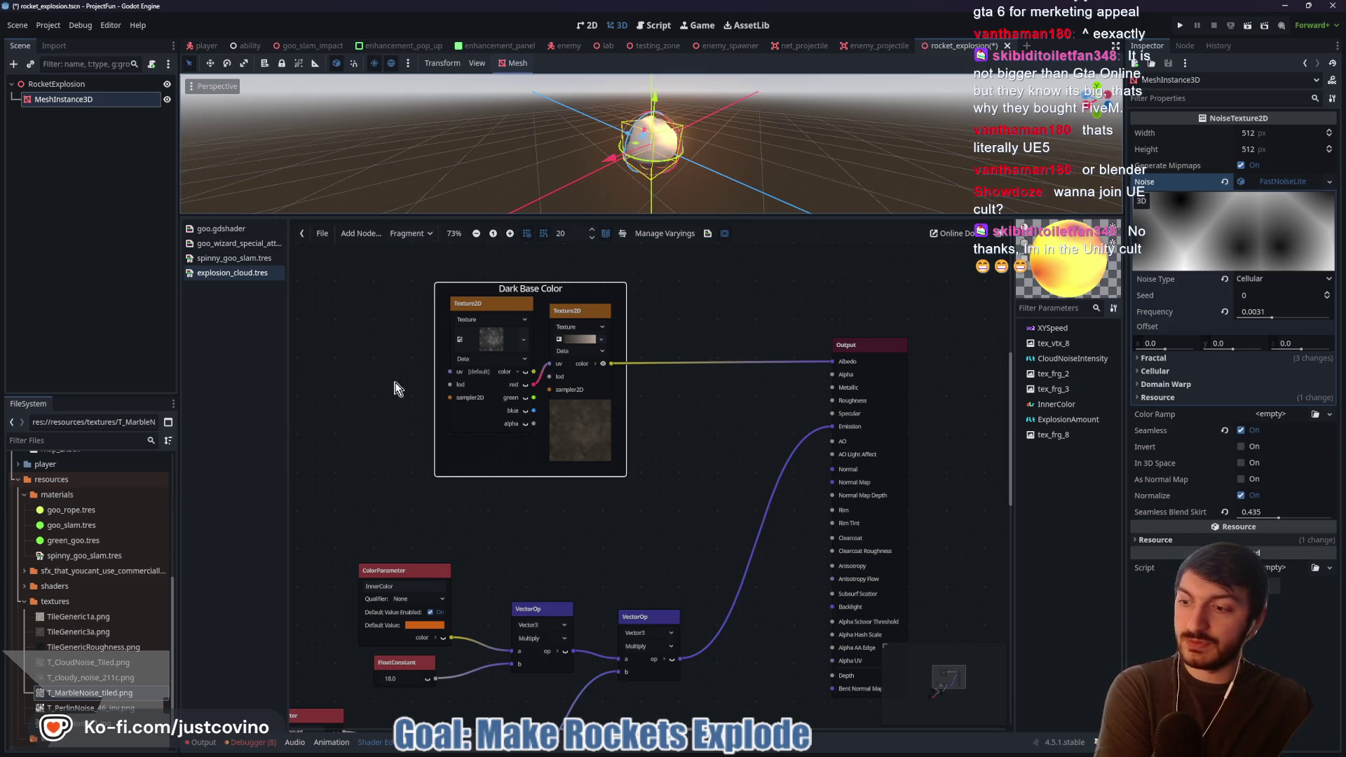
scroll(371, 472, down, 1)
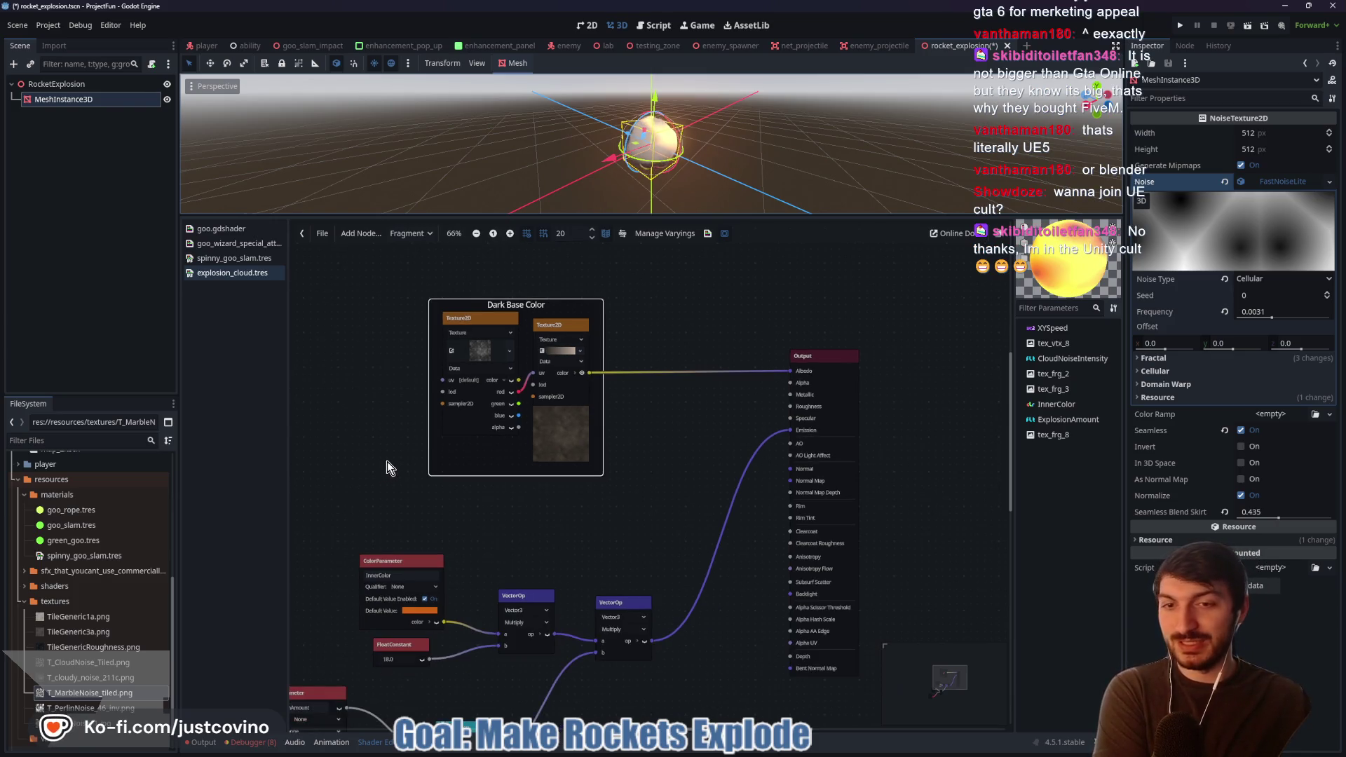
mouse_move(557, 306)
mouse_down()
mouse_move(571, 269)
mouse_move(584, 271)
mouse_up()
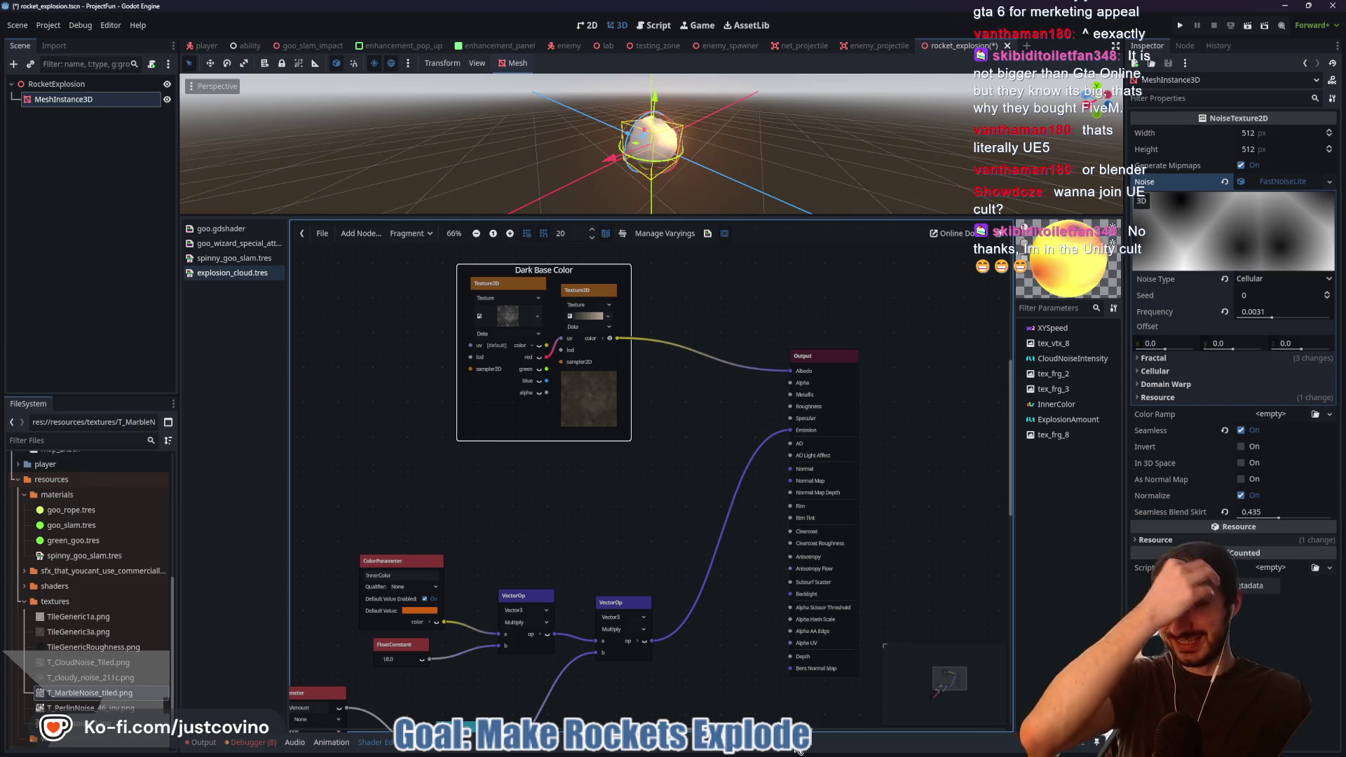
- Watch the tutorial until it names the emissive frame, then return to the shader graph
click(769, 754)
click(644, 296)
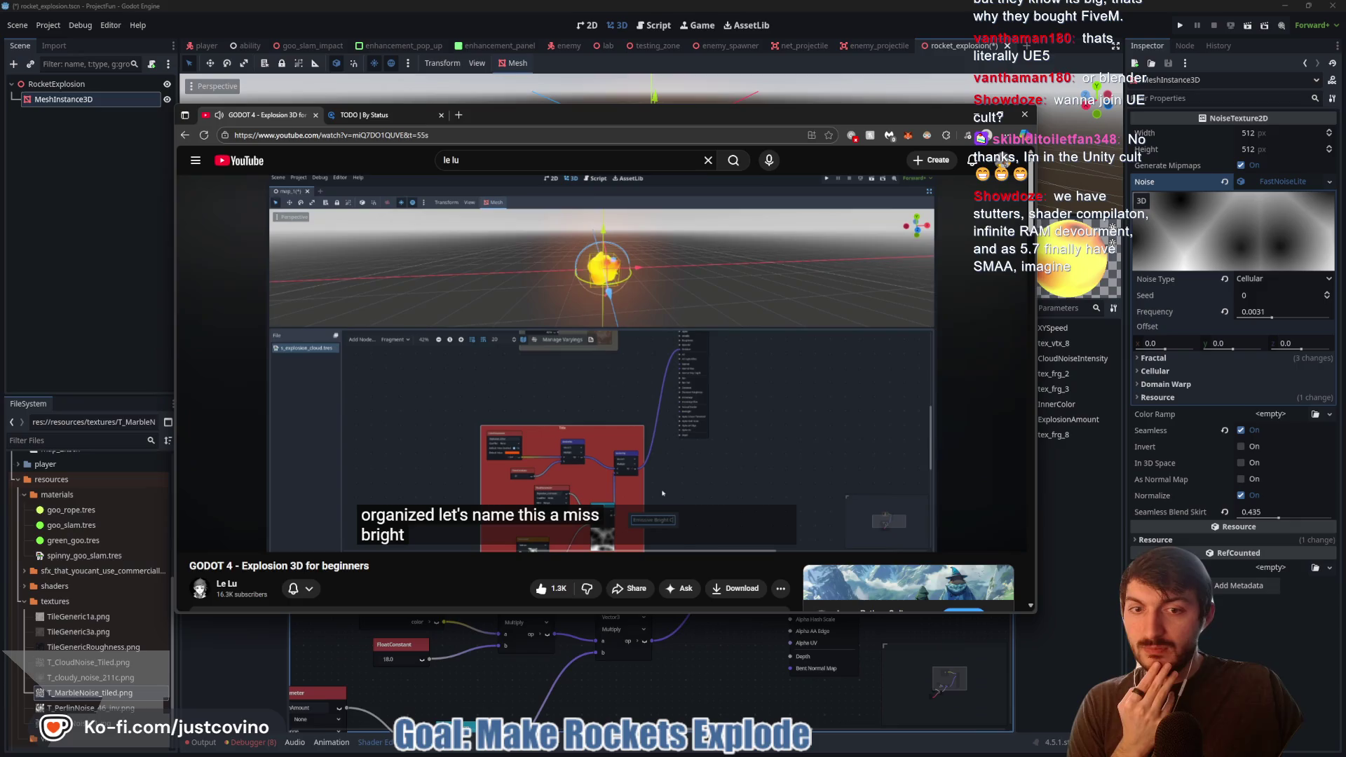
key(k)
click(681, 659)
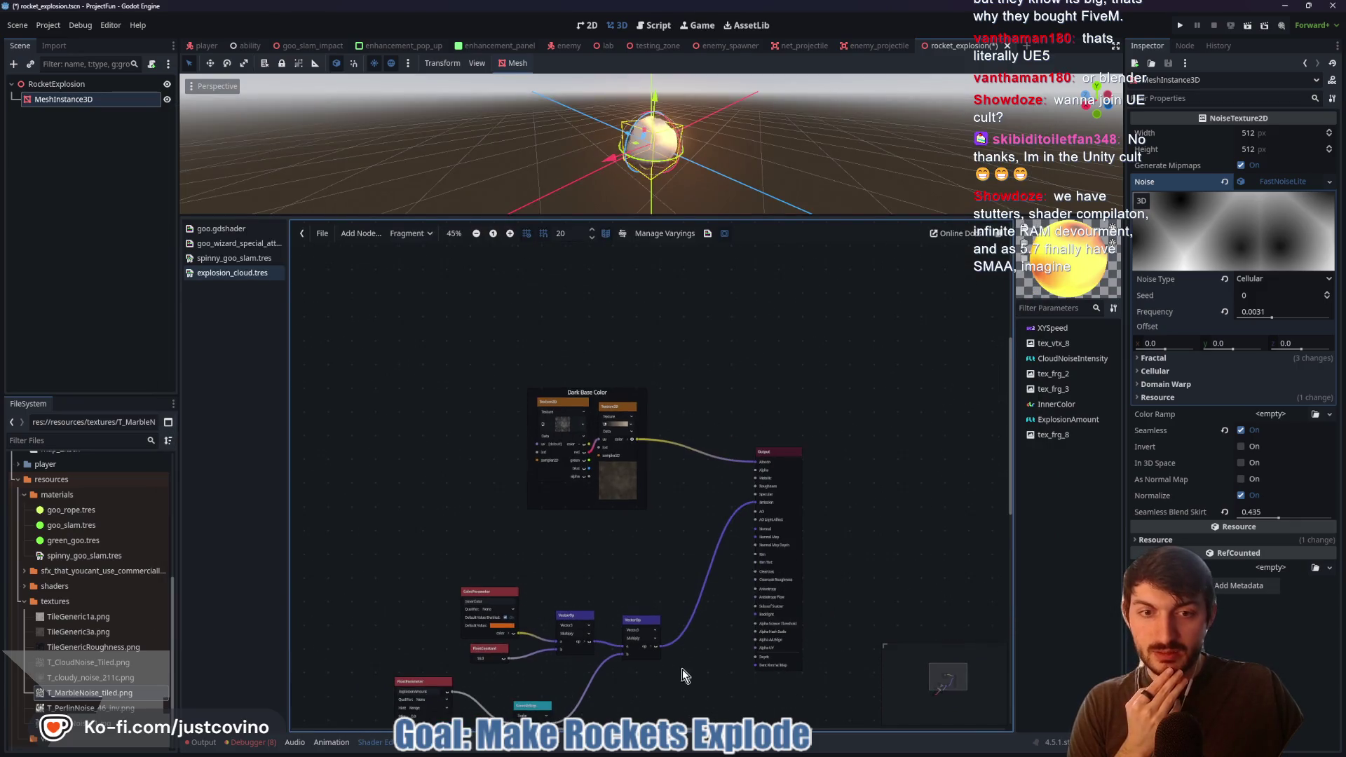
scroll(725, 569, down, 3)
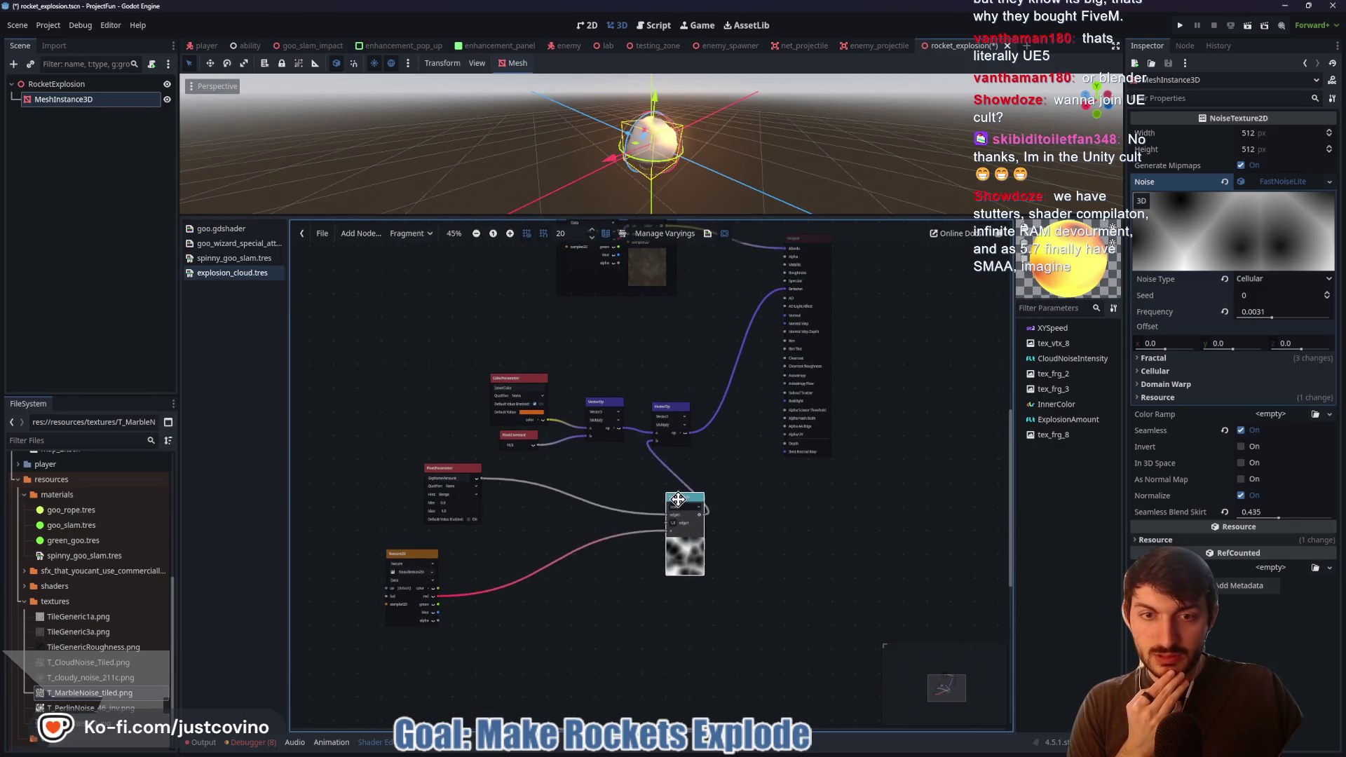